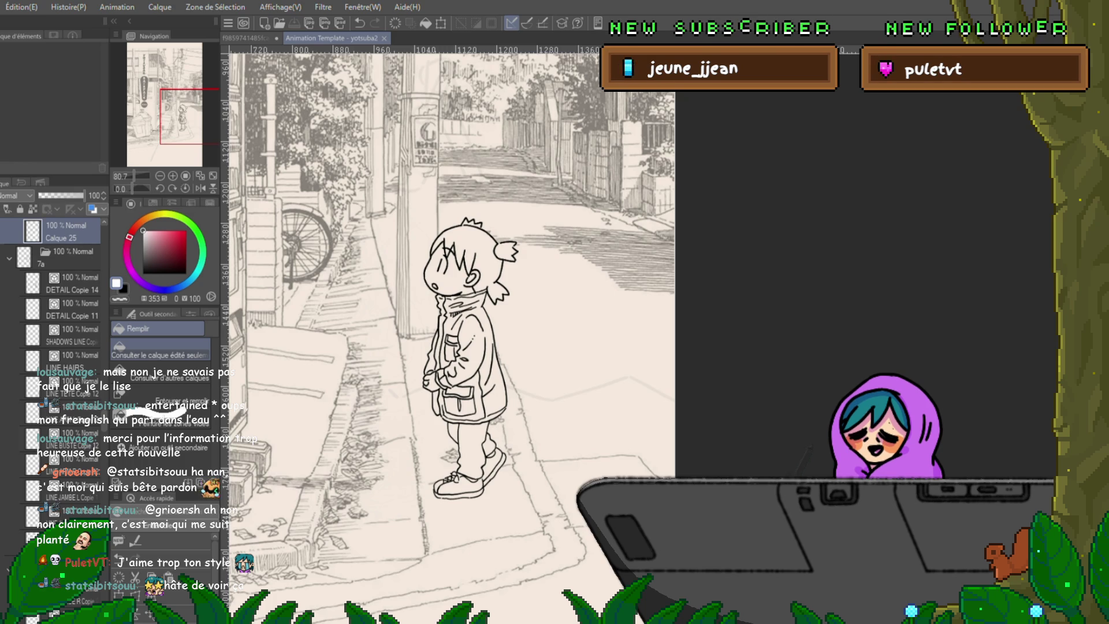
{"action": "scroll", "coordinate": [449, 329], "scroll_direction": "down", "scroll_amount": 1}
{"action": "scroll", "coordinate": [448, 329], "scroll_direction": "down", "scroll_amount": 1}
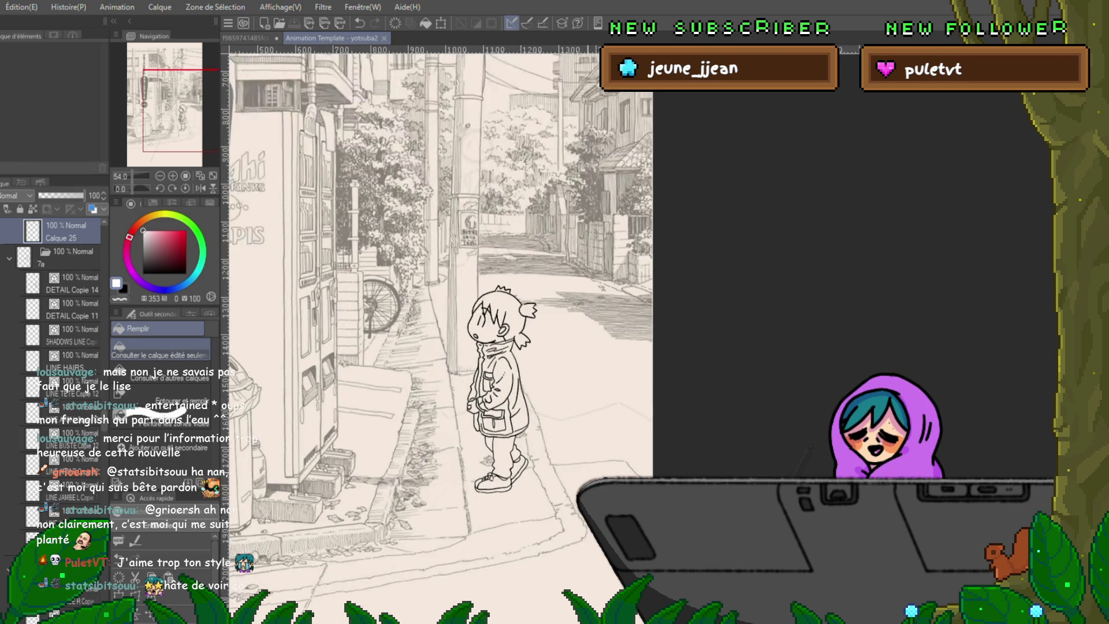
{"action": "scroll", "coordinate": [447, 330], "scroll_direction": "down", "scroll_amount": 1}
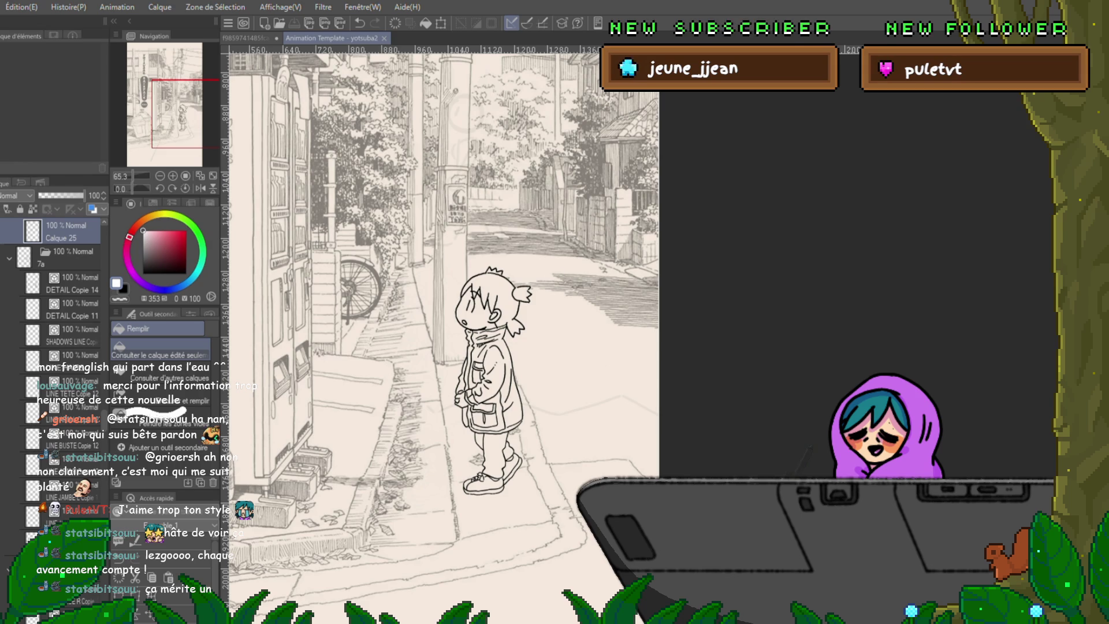
Switch to the other open animation document with the girl on the street.
{"action": "key", "text": "ctrl+Tab"}
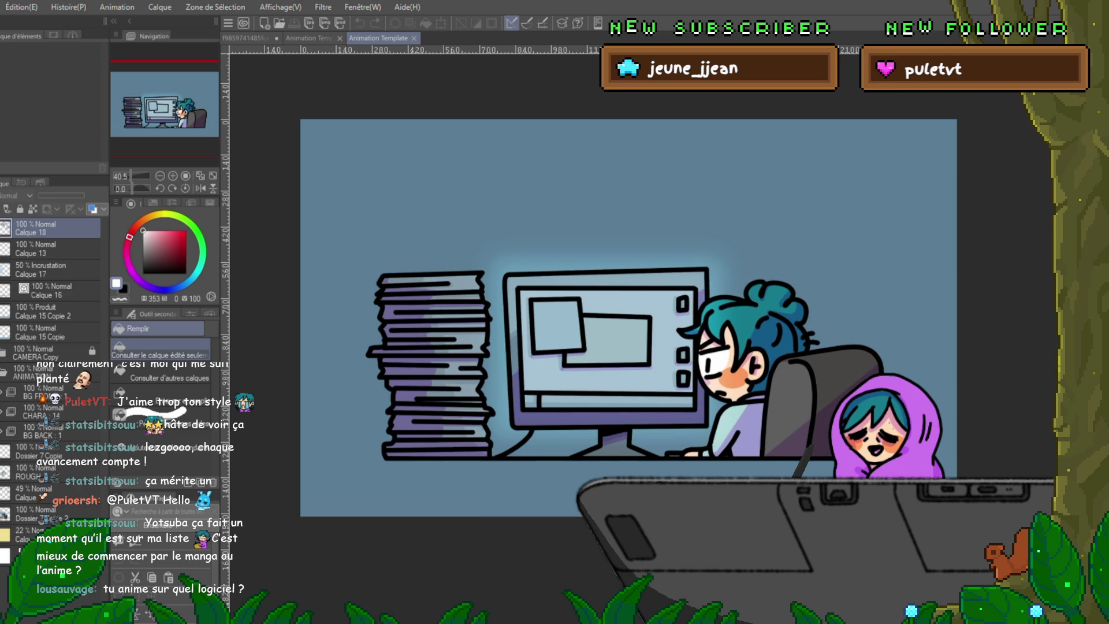
Cycle back to the yotsuba2 street scene and nudge the girl left along the sidewalk.
{"action": "key", "text": "ctrl+Tab"}
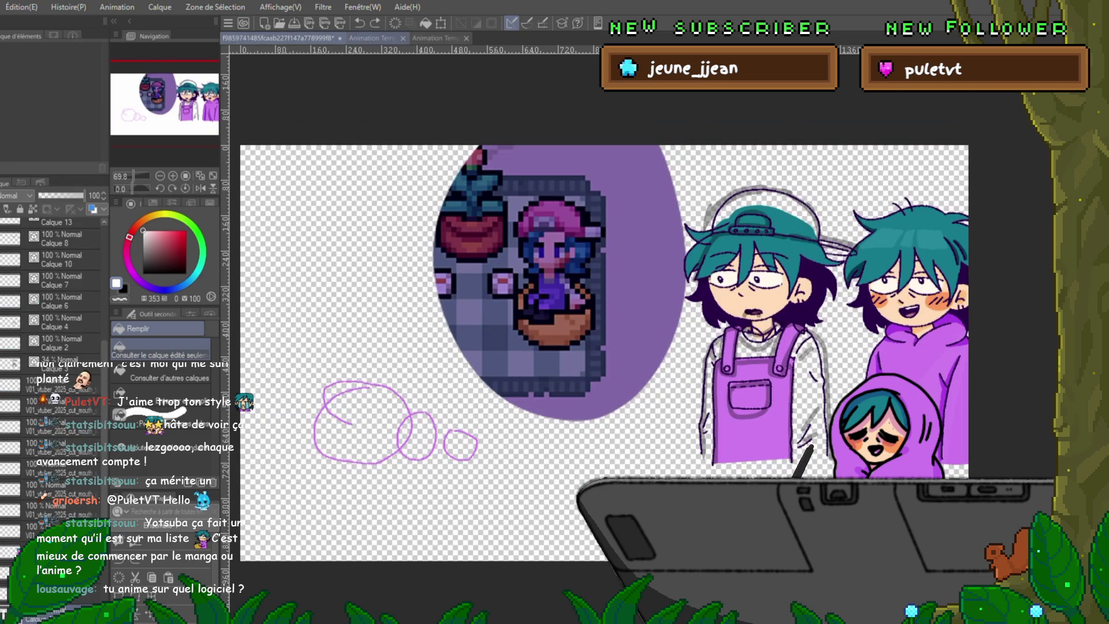
{"action": "key", "text": "ctrl+Tab"}
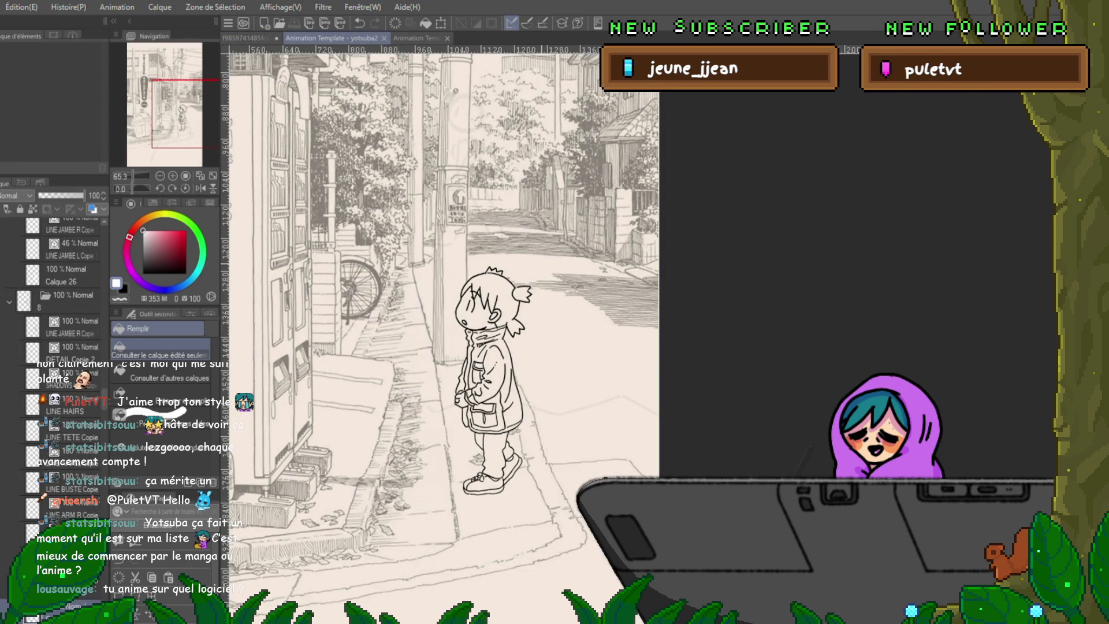
{"action": "scroll", "coordinate": [440, 325], "scroll_direction": "down", "scroll_amount": 2}
{"action": "scroll", "coordinate": [440, 325], "scroll_direction": "down", "scroll_amount": 2}
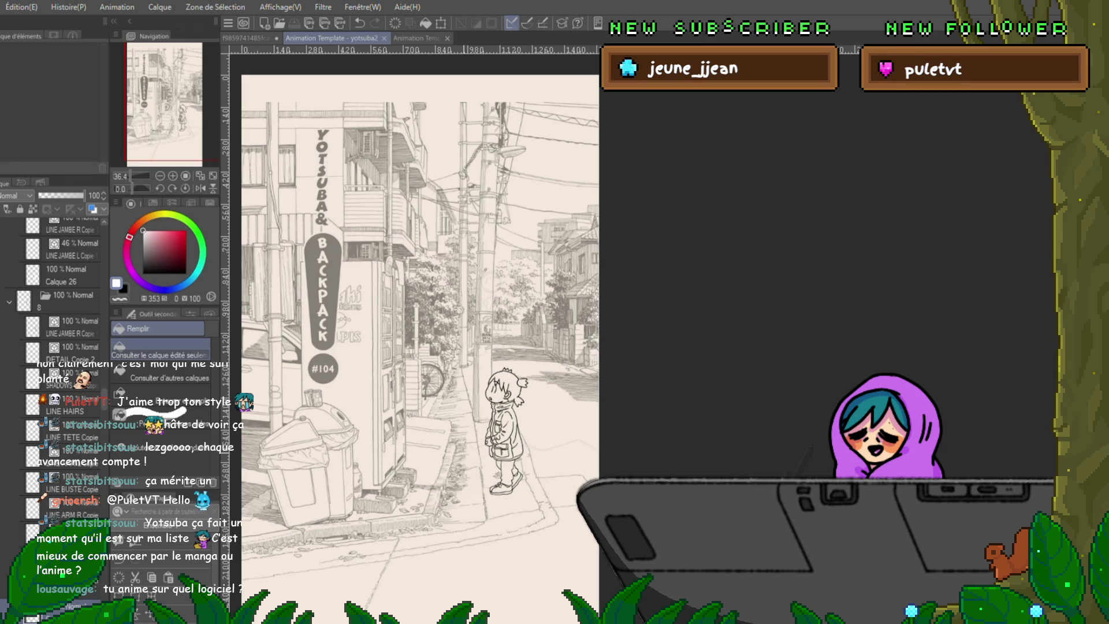
{"action": "scroll", "coordinate": [468, 451], "scroll_direction": "up", "scroll_amount": 2}
{"action": "scroll", "coordinate": [468, 450], "scroll_direction": "up", "scroll_amount": 2}
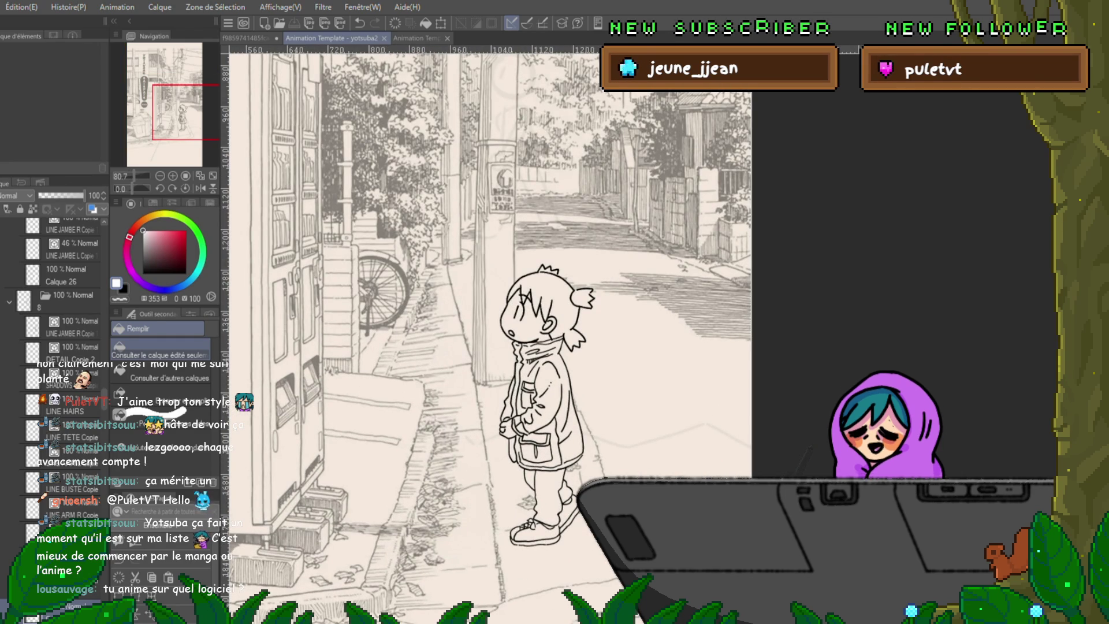
{"action": "left_click_drag", "start_coordinate": [537, 408], "coordinate": [466, 406]}
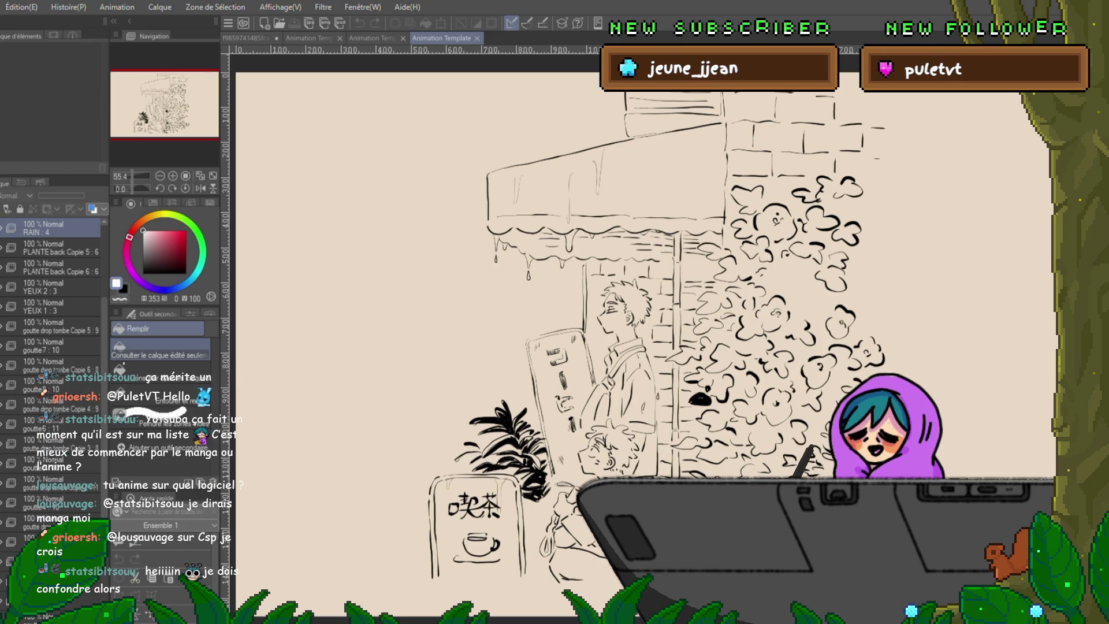
{"action": "left_click", "coordinate": [310, 39]}
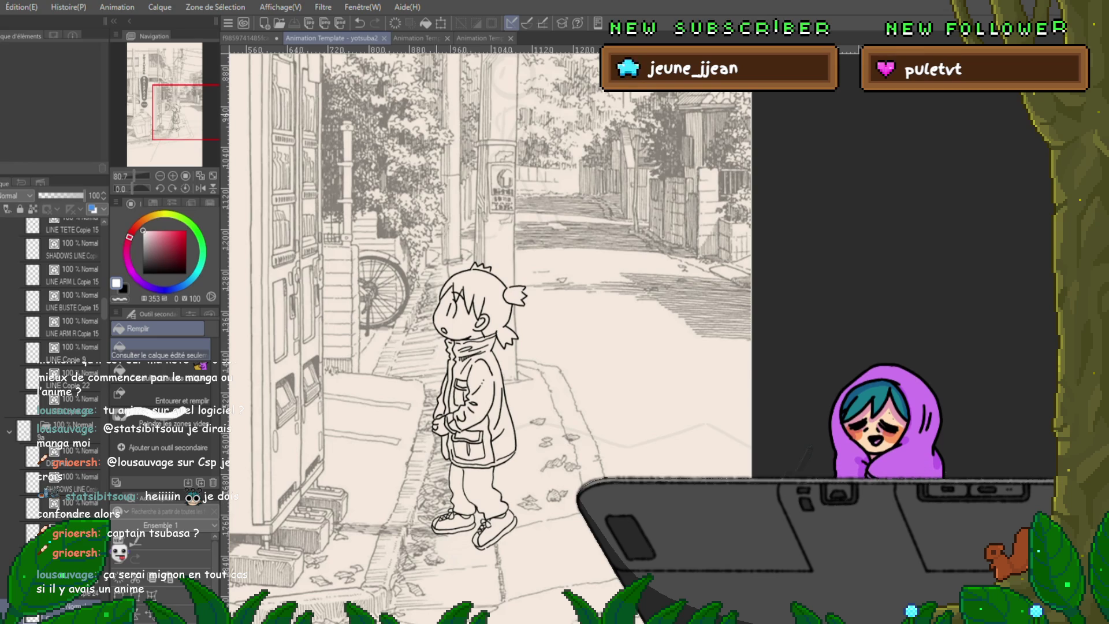
{"action": "key", "text": "ctrl+Tab"}
{"action": "key", "text": "ctrl+Tab"}
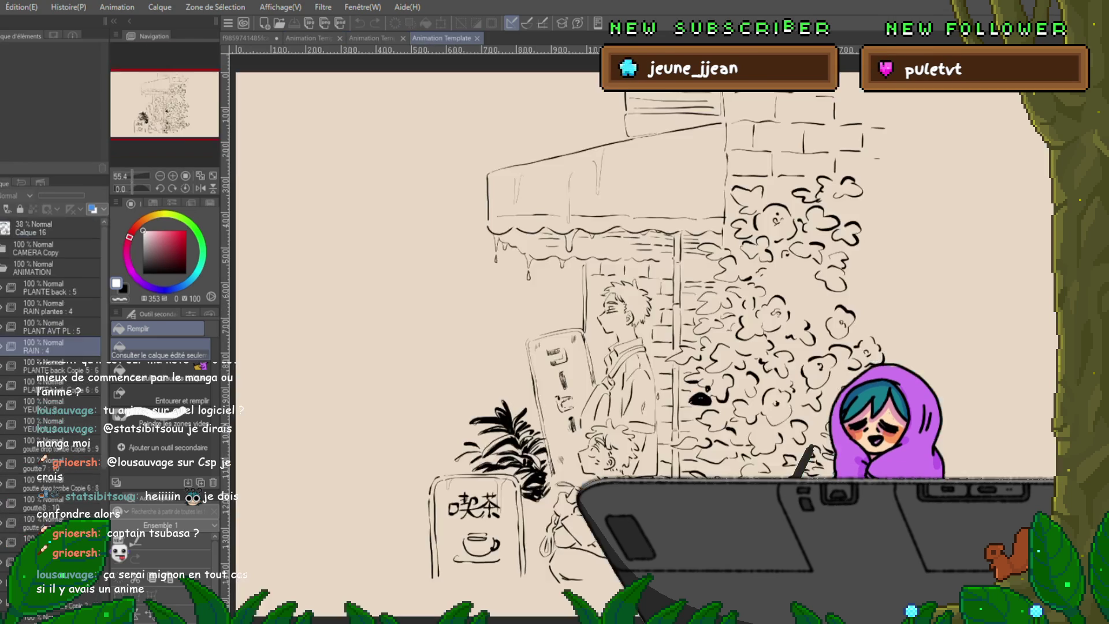
{"action": "left_click_drag", "start_coordinate": [554, 347], "coordinate": [416, 295]}
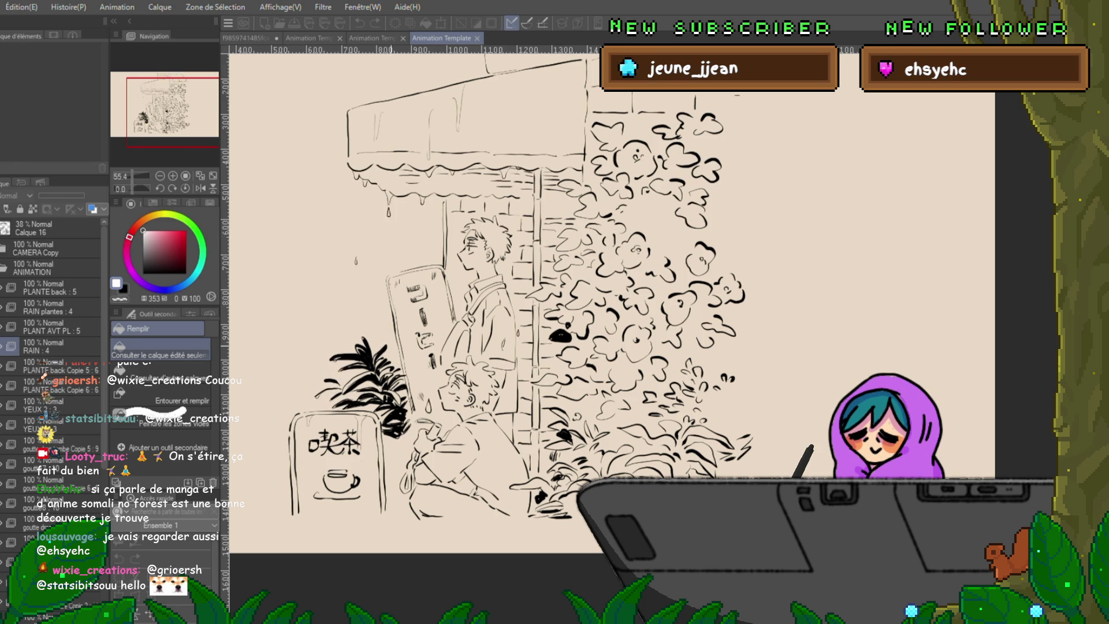
{"action": "scroll", "coordinate": [520, 304], "scroll_direction": "up", "scroll_amount": 5}
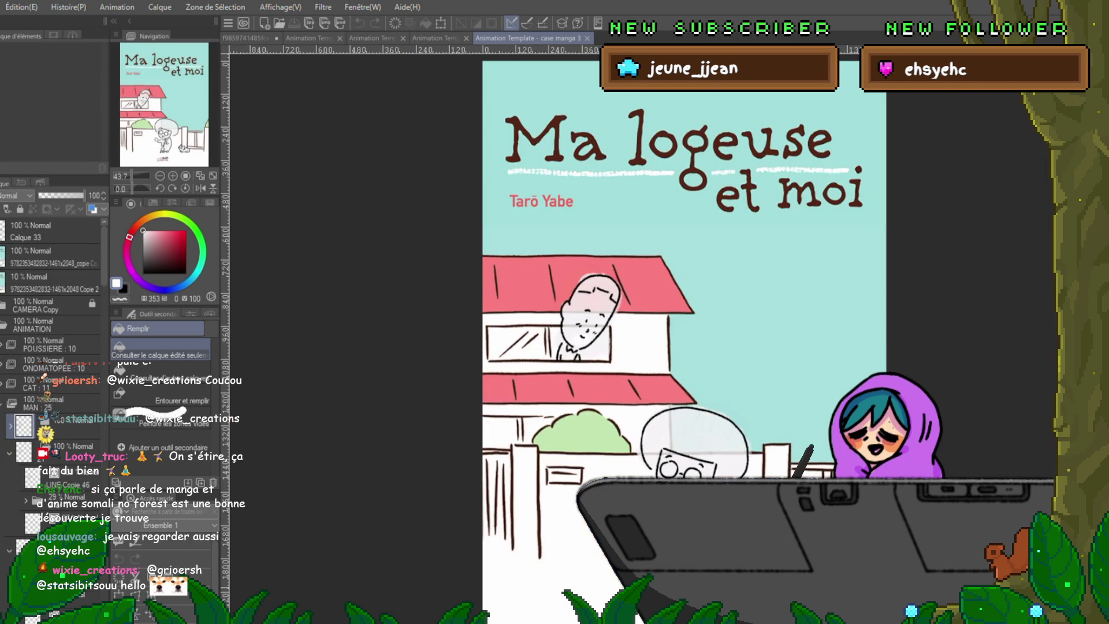
{"action": "scroll", "coordinate": [832, 555], "scroll_direction": "down", "scroll_amount": 2}
{"action": "scroll", "coordinate": [832, 555], "scroll_direction": "up", "scroll_amount": 4}
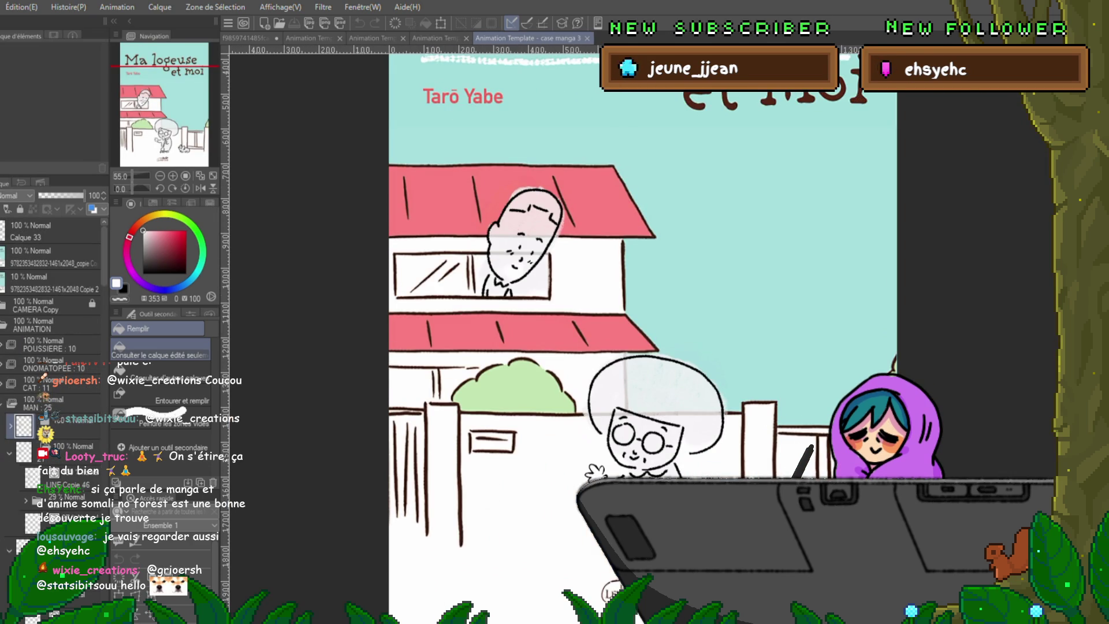
{"action": "scroll", "coordinate": [641, 321], "scroll_direction": "down", "scroll_amount": 2}
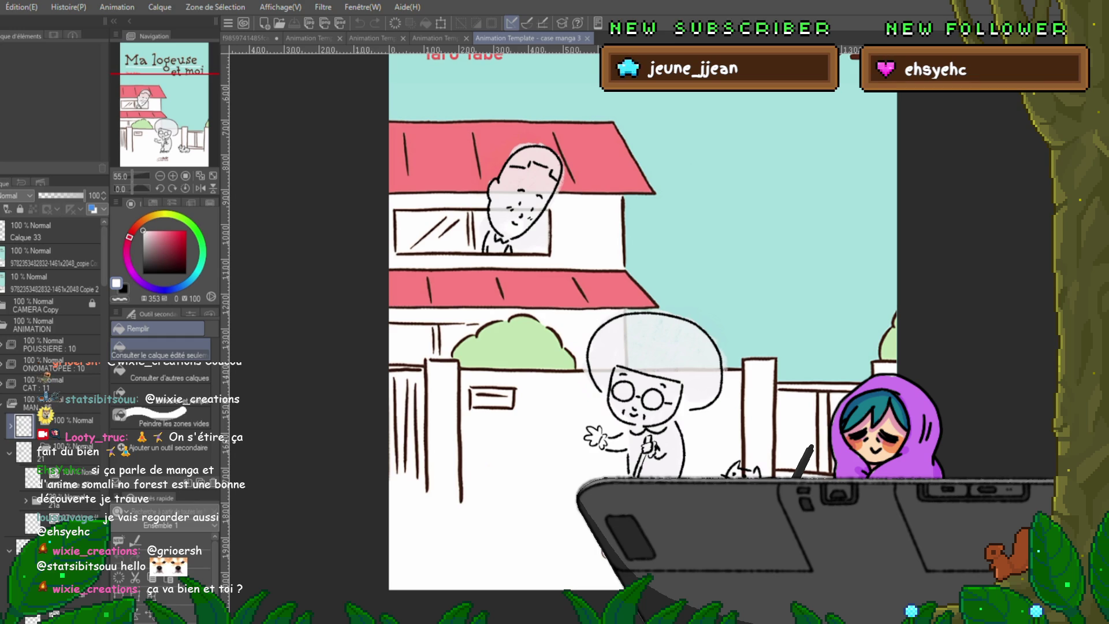
Switch to the two-character sketch animation document.
{"action": "key", "text": "ctrl+Tab"}
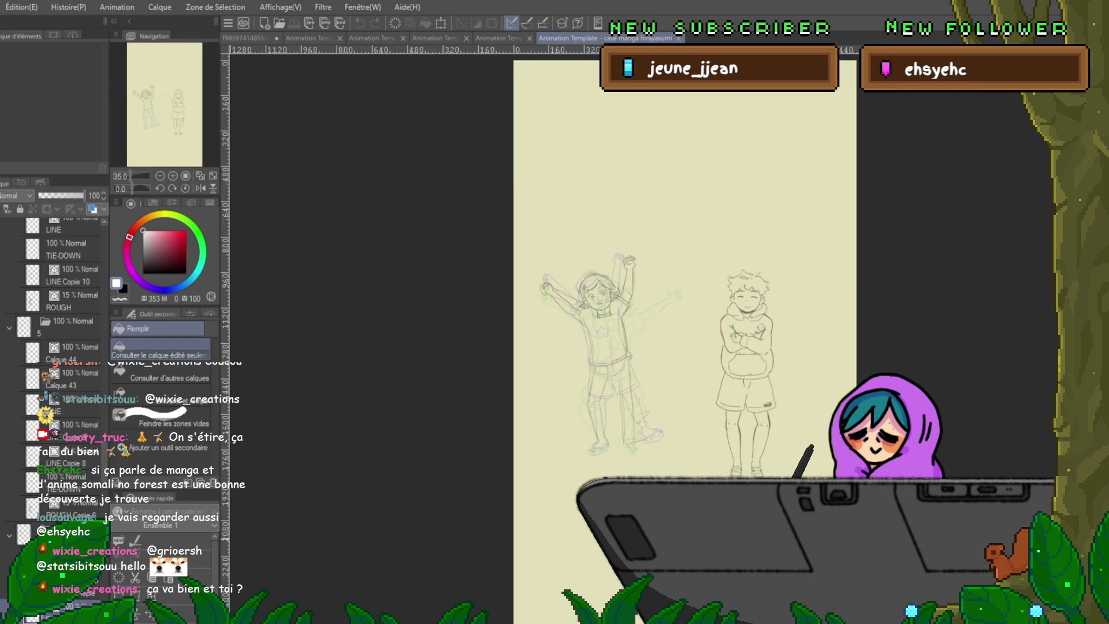
{"action": "scroll", "coordinate": [684, 261], "scroll_direction": "right", "scroll_amount": 5}
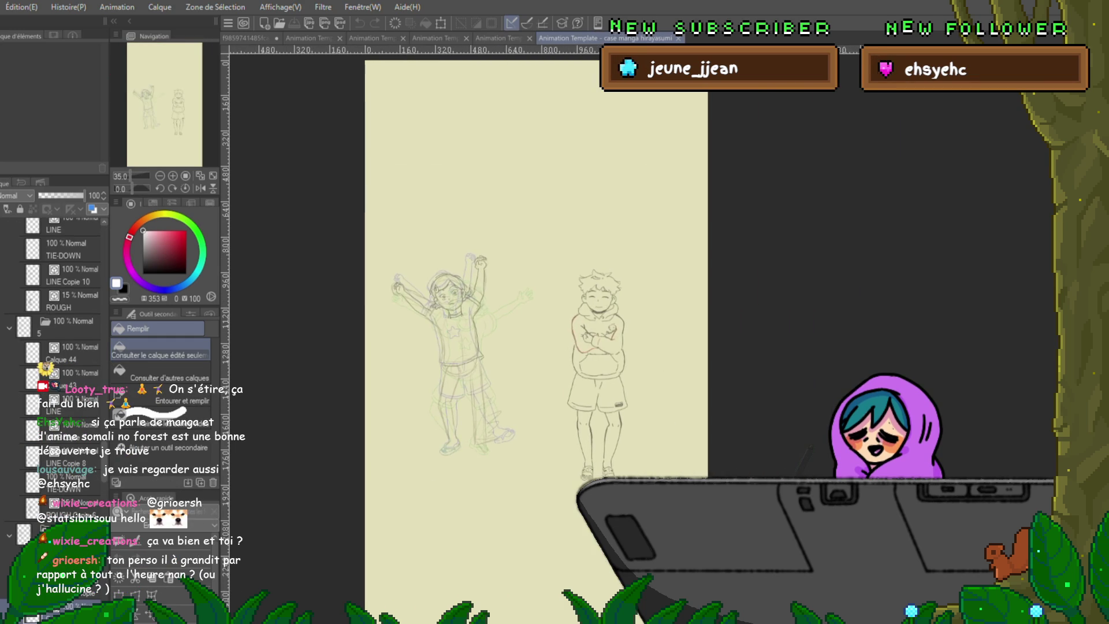
{"action": "scroll", "coordinate": [485, 260], "scroll_direction": "up", "scroll_amount": 2}
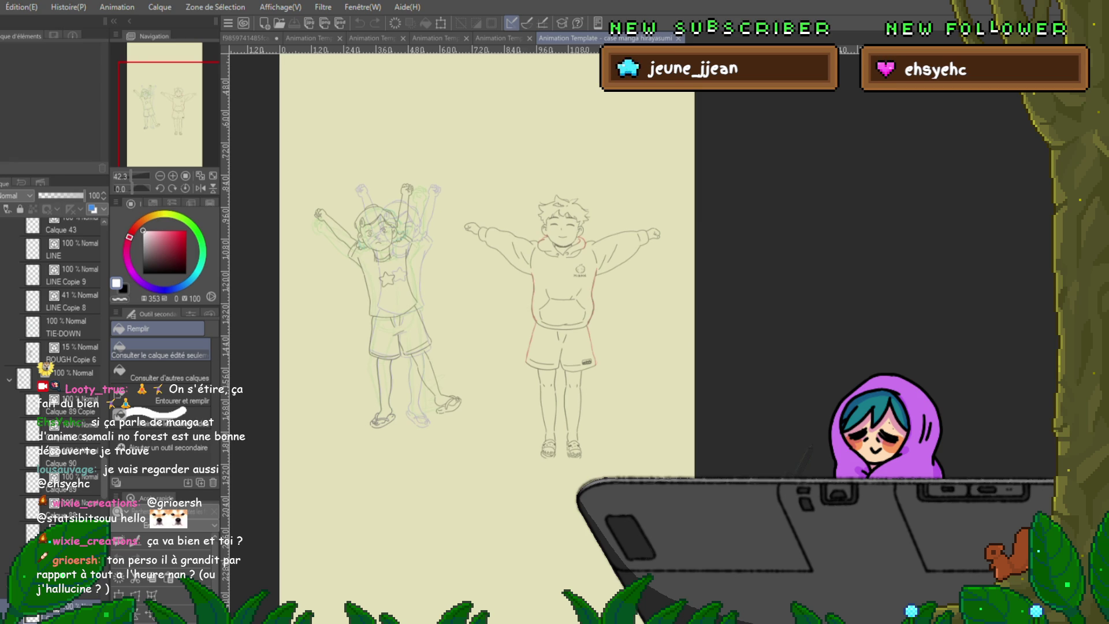
{"action": "scroll", "coordinate": [53, 347], "scroll_direction": "down", "scroll_amount": 2}
{"action": "scroll", "coordinate": [52, 347], "scroll_direction": "down", "scroll_amount": 2}
{"action": "scroll", "coordinate": [52, 347], "scroll_direction": "down", "scroll_amount": 2}
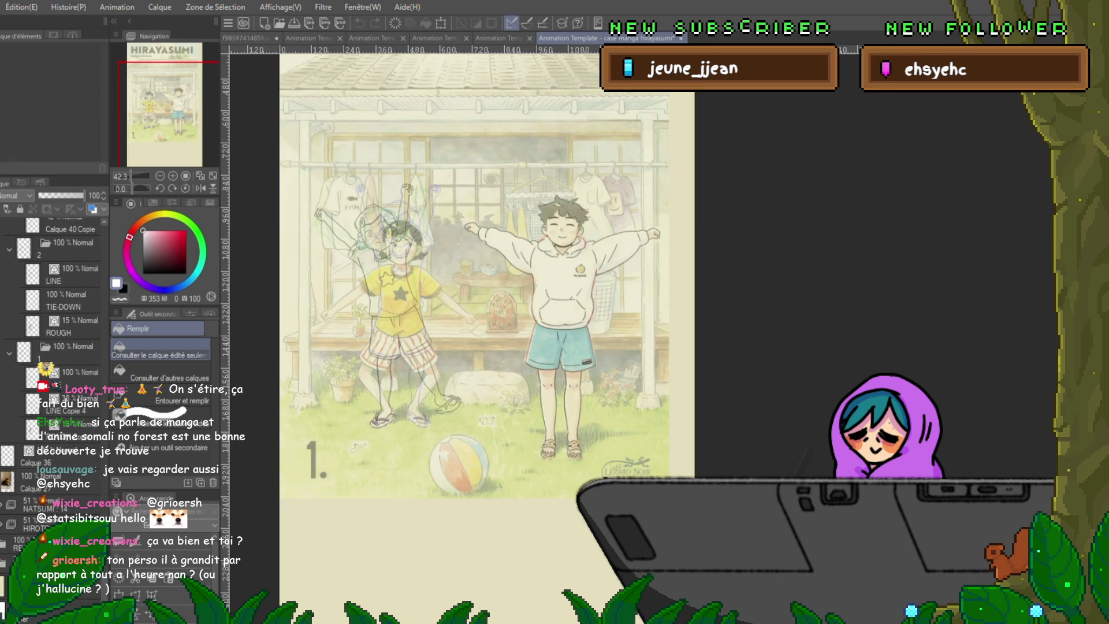
{"action": "scroll", "coordinate": [52, 347], "scroll_direction": "down", "scroll_amount": 2}
{"action": "scroll", "coordinate": [53, 347], "scroll_direction": "down", "scroll_amount": 2}
{"action": "scroll", "coordinate": [52, 347], "scroll_direction": "down", "scroll_amount": 2}
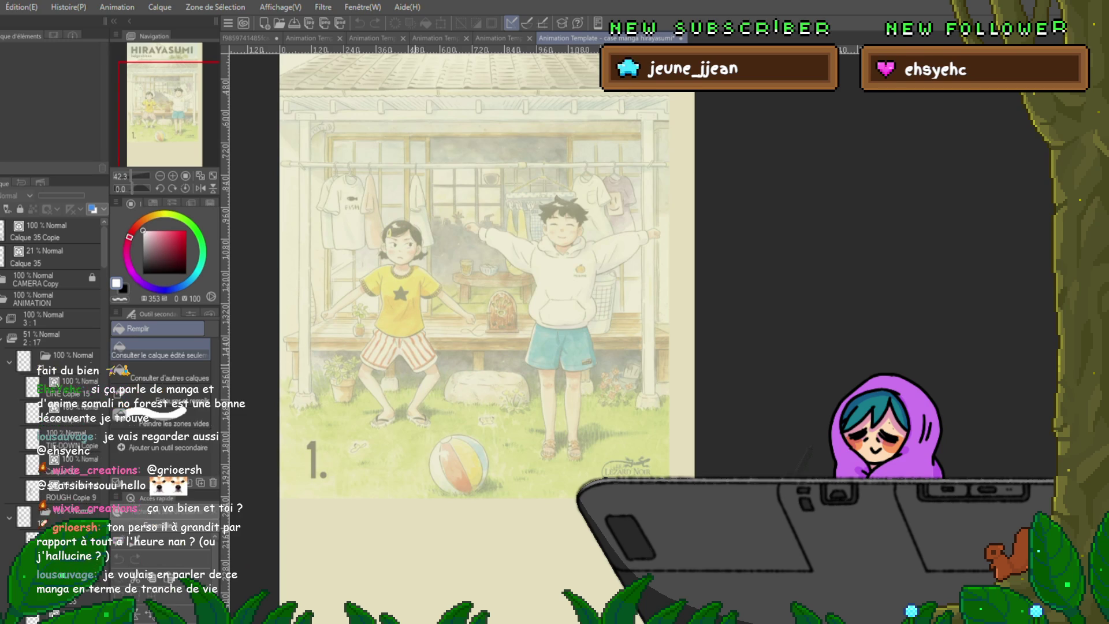
{"action": "scroll", "coordinate": [475, 276], "scroll_direction": "up", "scroll_amount": 2}
{"action": "scroll", "coordinate": [473, 316], "scroll_direction": "up", "scroll_amount": 2}
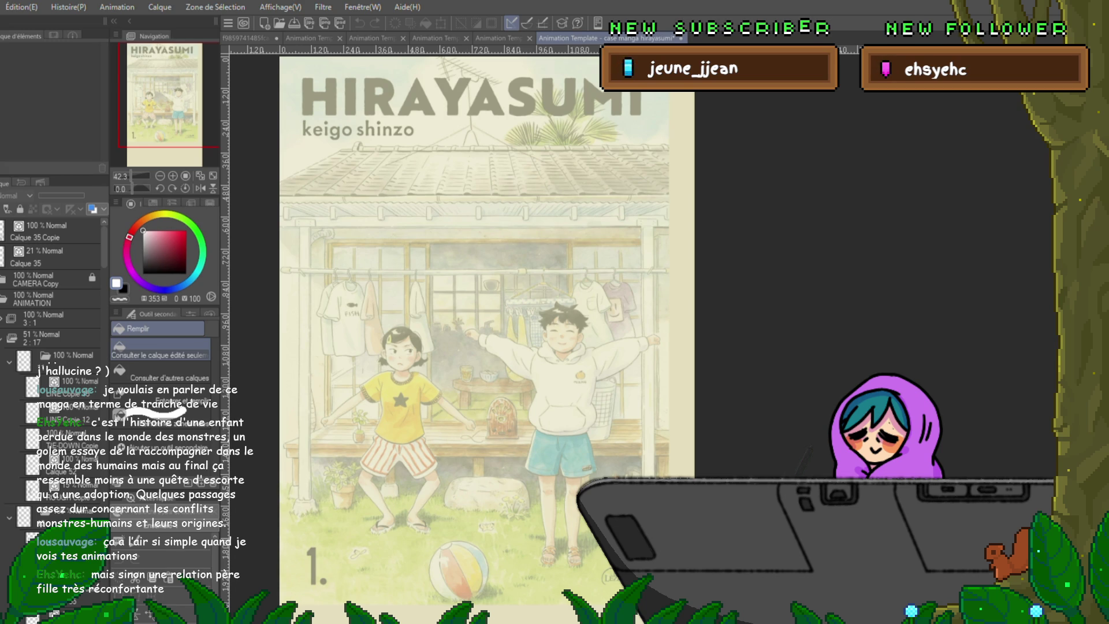
Step to the next frame so the girl's rough sketch shows over the reference.
{"action": "key", "text": "Right"}
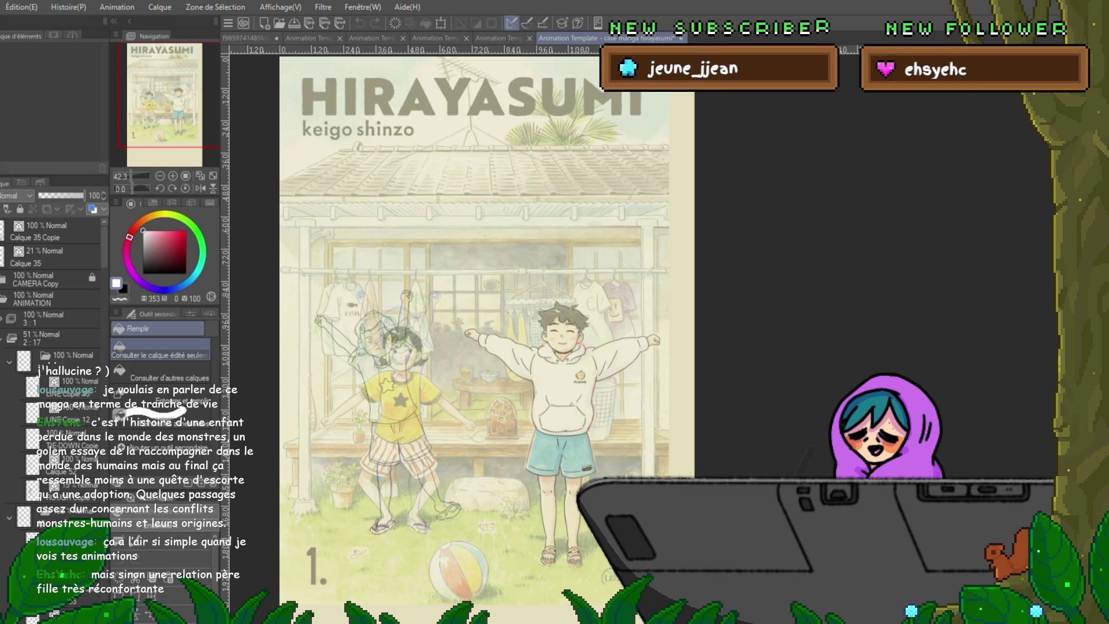
{"action": "scroll", "coordinate": [52, 347], "scroll_direction": "up", "scroll_amount": 3}
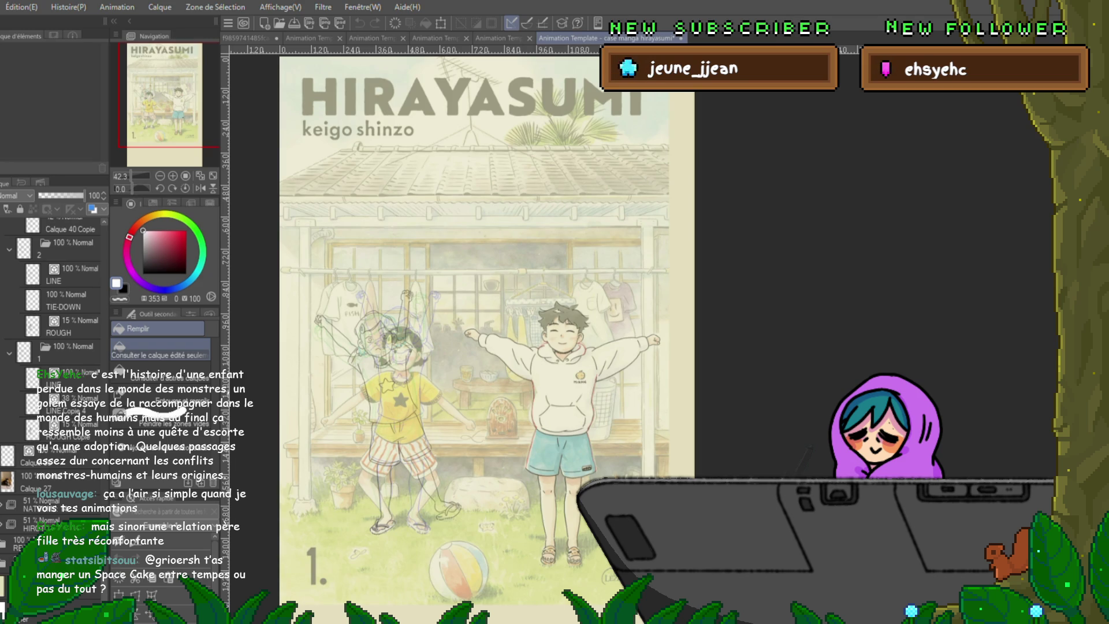
{"action": "scroll", "coordinate": [664, 544], "scroll_direction": "up", "scroll_amount": 1}
{"action": "scroll", "coordinate": [663, 544], "scroll_direction": "up", "scroll_amount": 1}
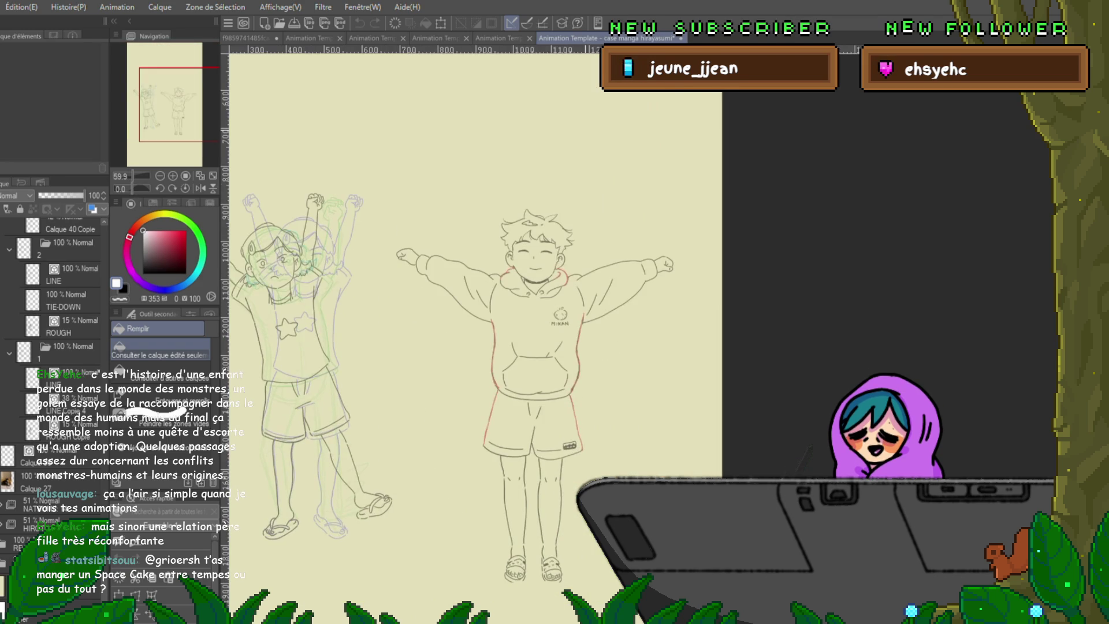
Play and stop the Hirayasumi animation, then move through the desk document to yotsuba2.
{"action": "key", "text": "space"}
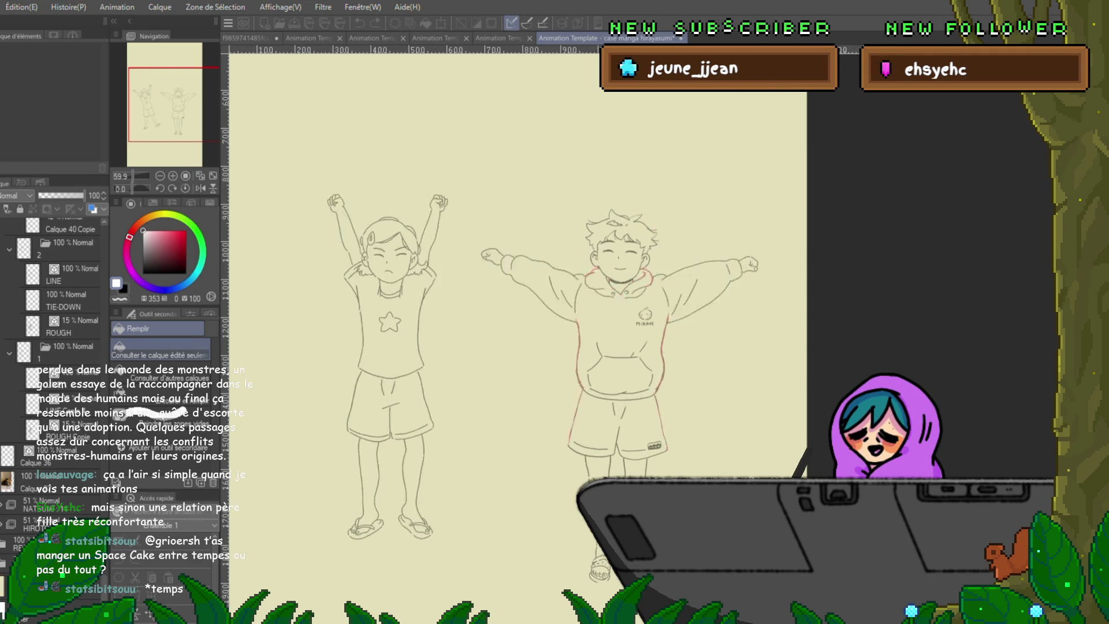
{"action": "key", "text": "space"}
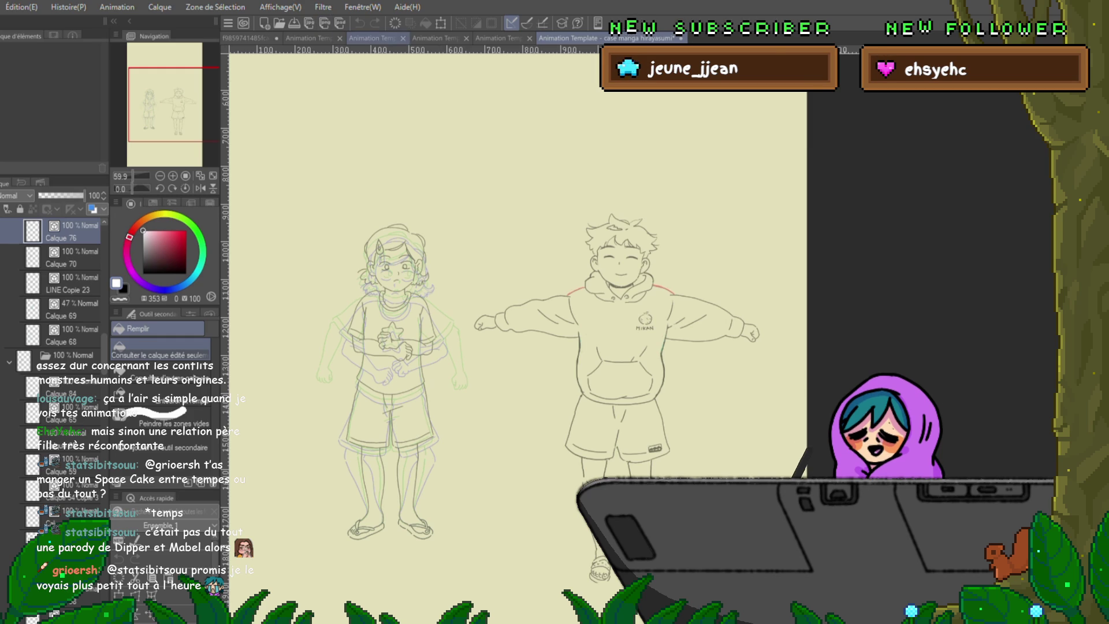
{"action": "left_click", "coordinate": [379, 38]}
{"action": "key", "text": "ctrl+shift+Tab"}
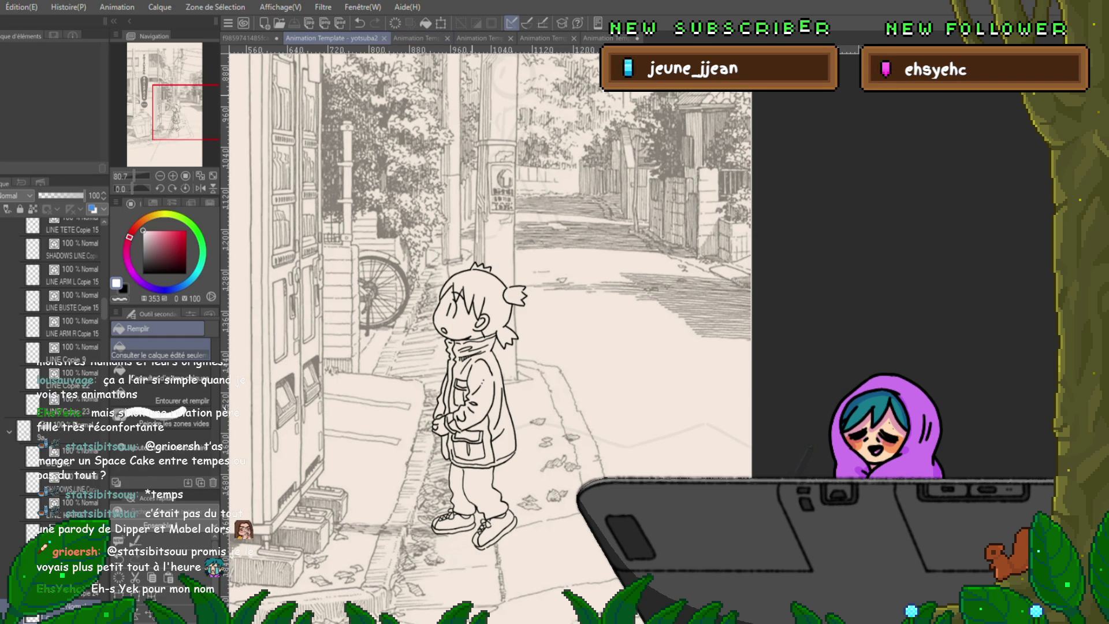
Return to the Hirayasumi animation document via its tab.
{"action": "left_click", "coordinate": [611, 38]}
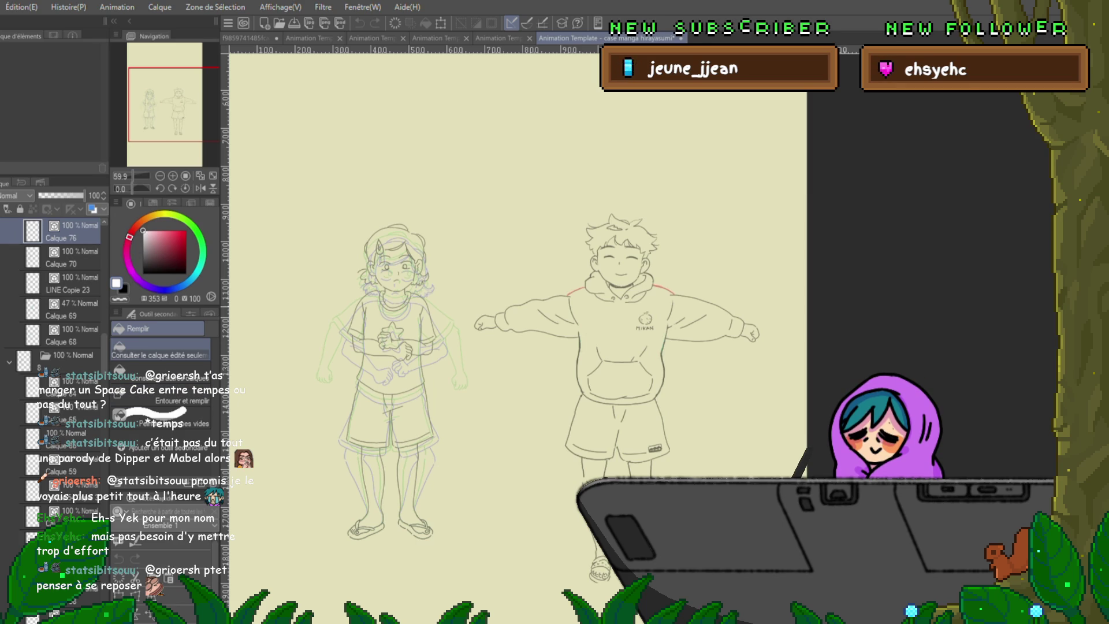
Cycle through the other open scenes and land on the yotsuba2 street scene.
{"action": "key", "text": "ctrl+shift+Tab"}
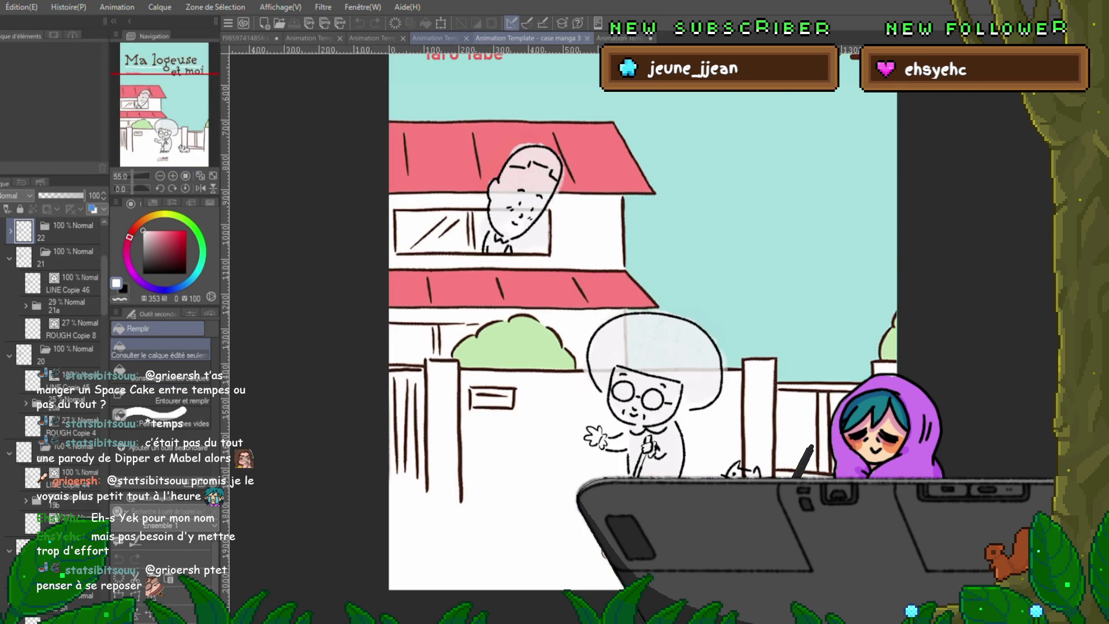
{"action": "key", "text": "ctrl+shift+Tab"}
{"action": "key", "text": "ctrl+shift+Tab"}
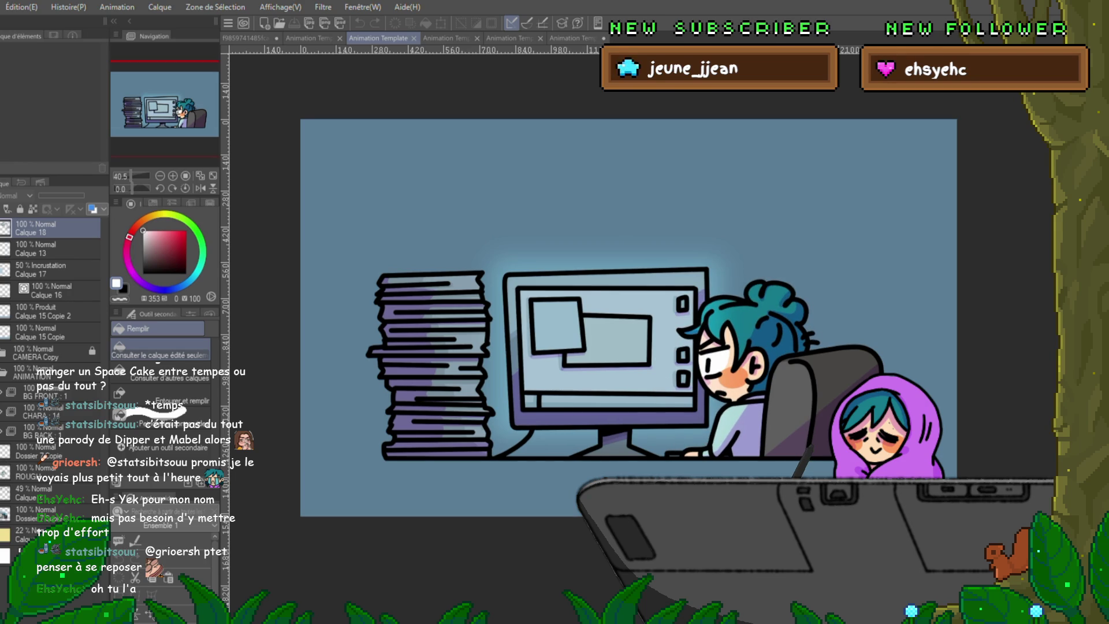
{"action": "left_click", "coordinate": [312, 39]}
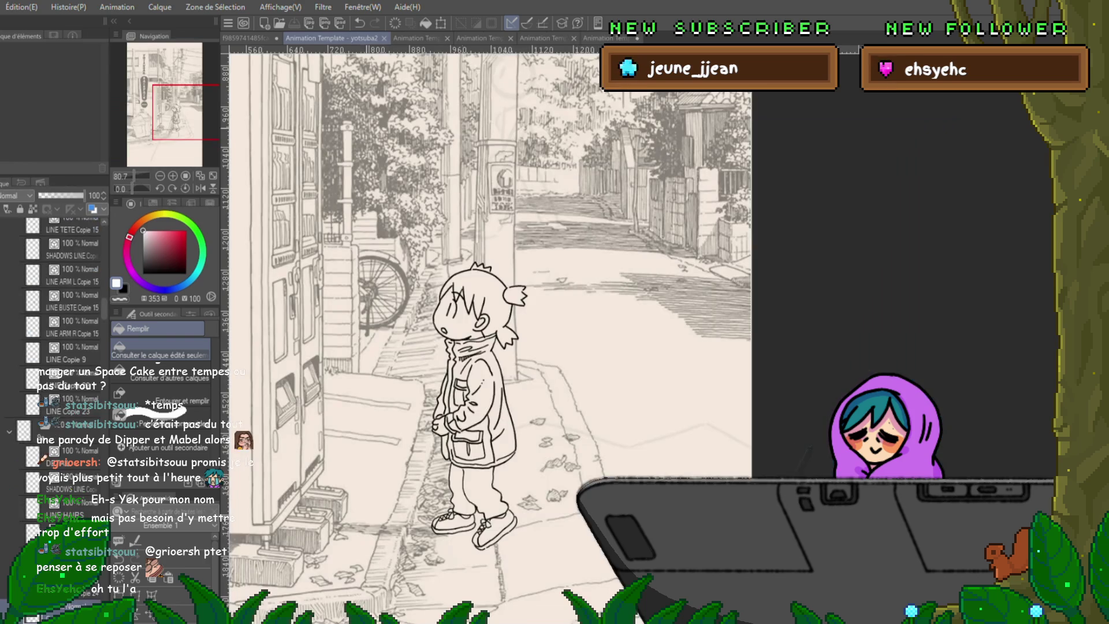
{"action": "scroll", "coordinate": [584, 467], "scroll_direction": "down", "scroll_amount": 1}
{"action": "scroll", "coordinate": [584, 466], "scroll_direction": "down", "scroll_amount": 2}
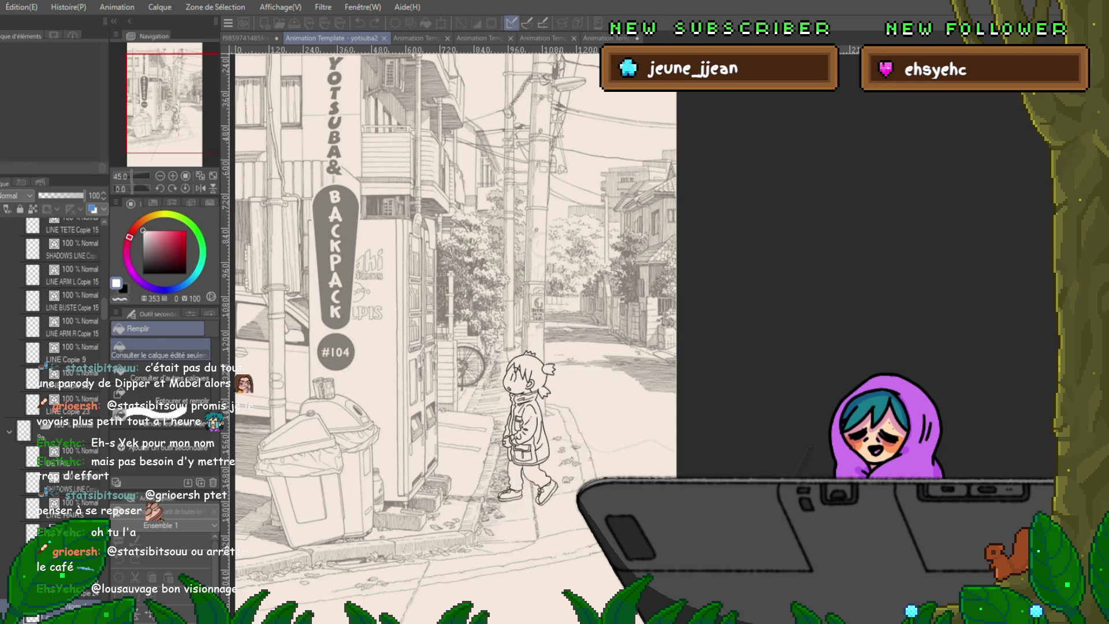
Add a new raster layer (Calque 33) to the yotsuba2 street scene.
{"action": "key", "text": "ctrl+shift+n"}
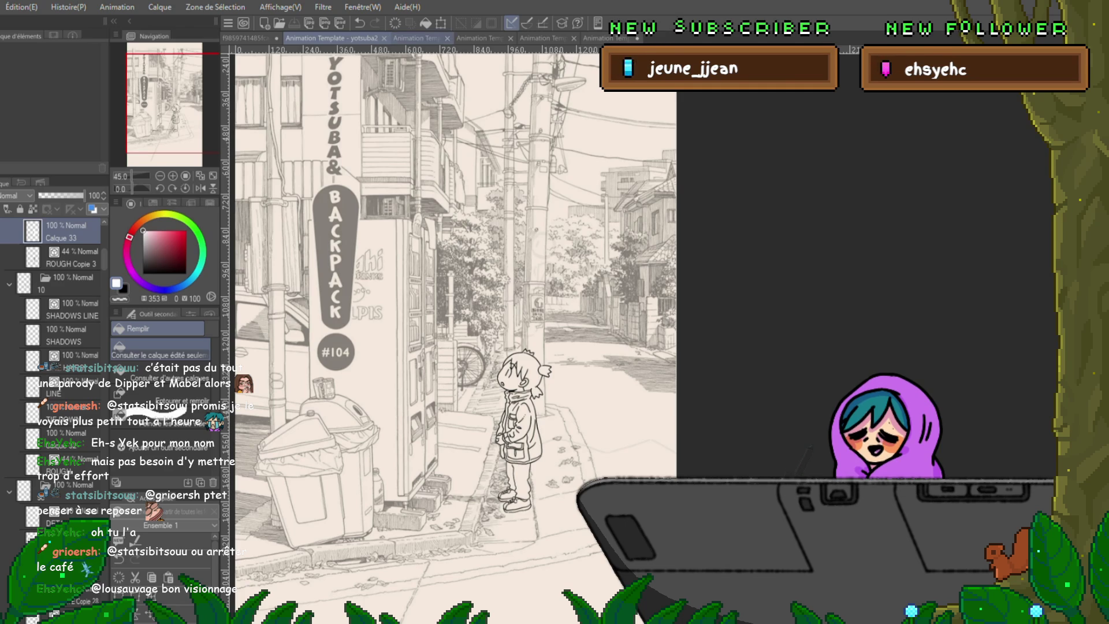
Step through the document tabs to the Ma logeuse et moi house scene.
{"action": "left_click", "coordinate": [421, 38]}
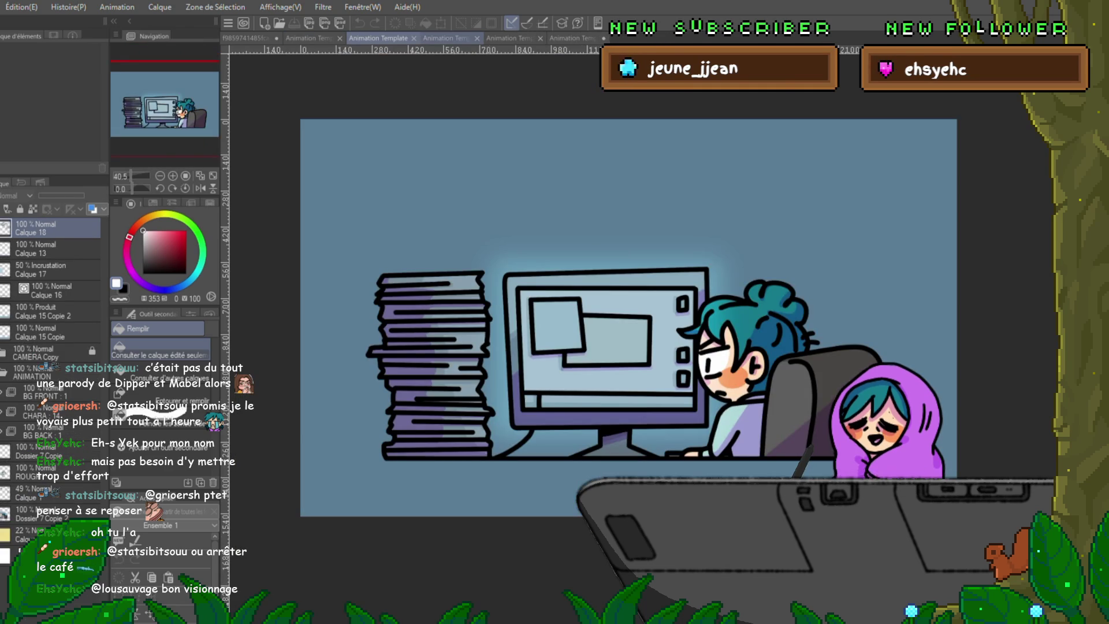
{"action": "left_click", "coordinate": [442, 38]}
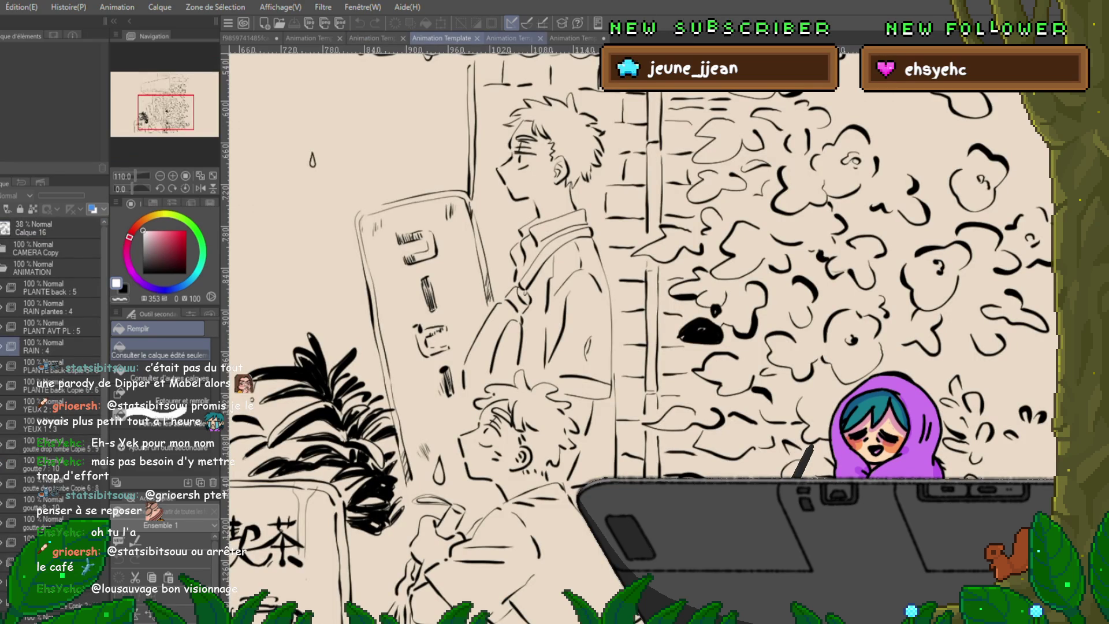
{"action": "left_click", "coordinate": [512, 38]}
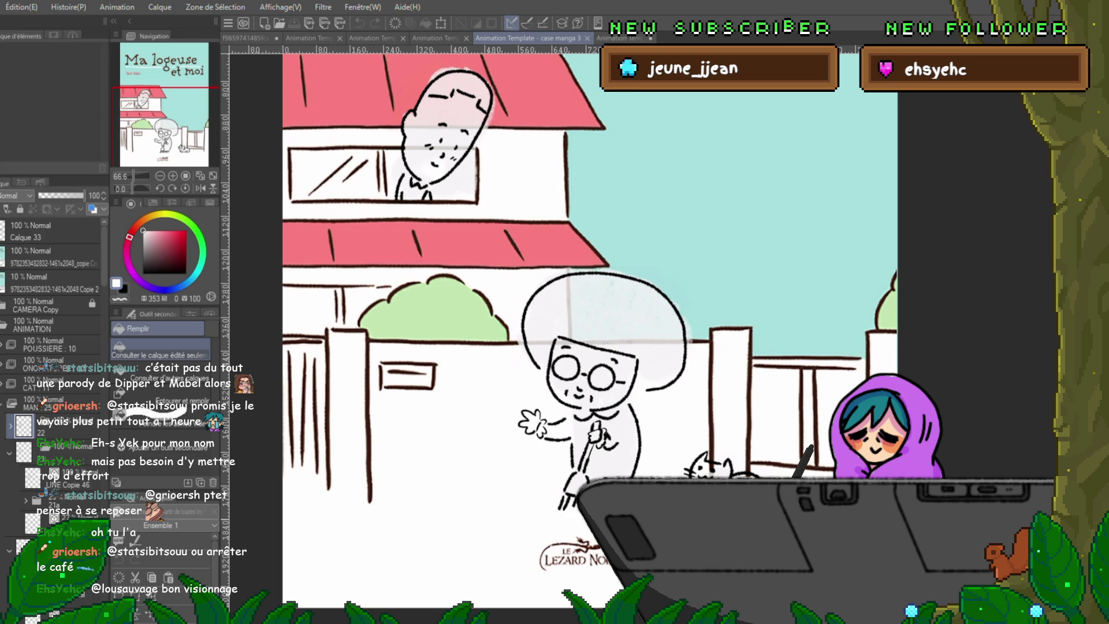
{"action": "scroll", "coordinate": [563, 329], "scroll_direction": "right", "scroll_amount": 1}
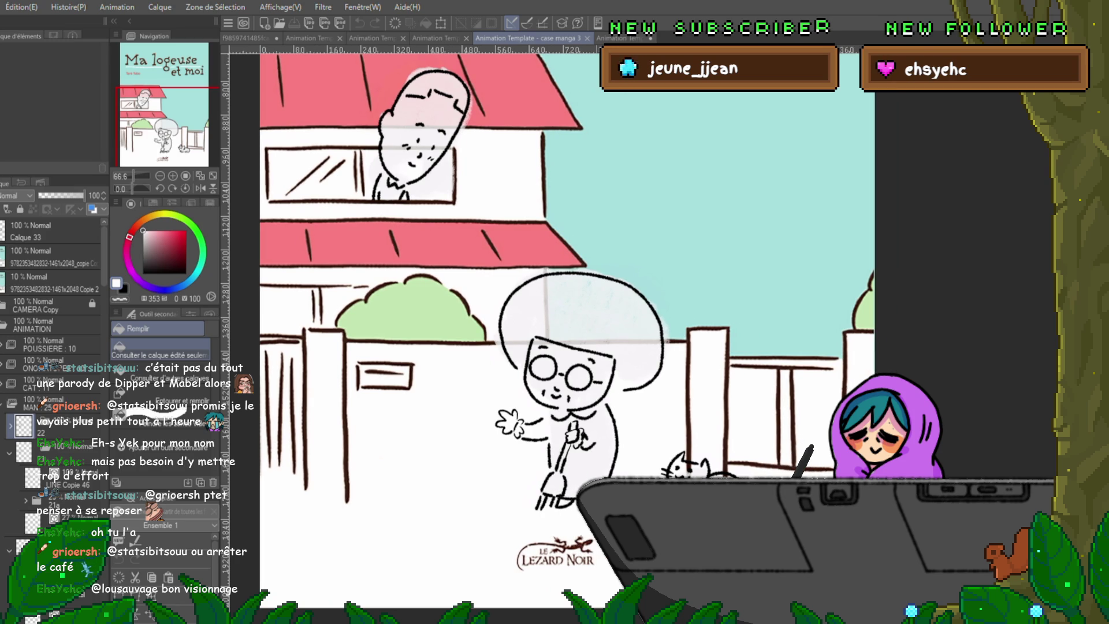
Fold the character group, zoom on the cat, flip through its cels and add a new layer.
{"action": "left_click", "coordinate": [7, 401]}
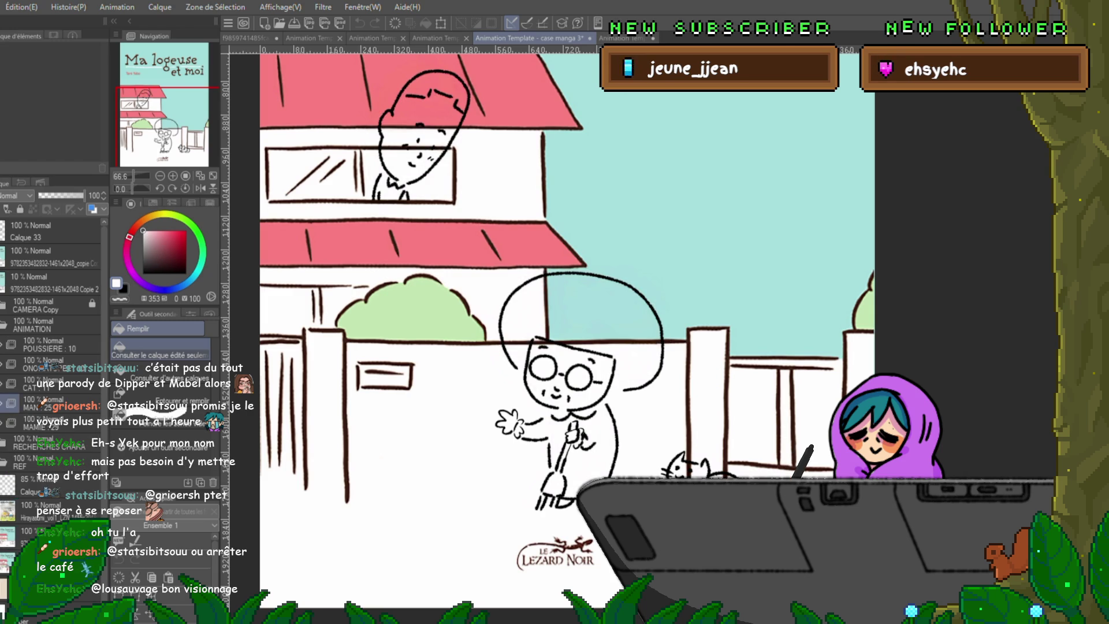
{"action": "key", "text": "ctrl+plus"}
{"action": "key", "text": "ctrl+plus"}
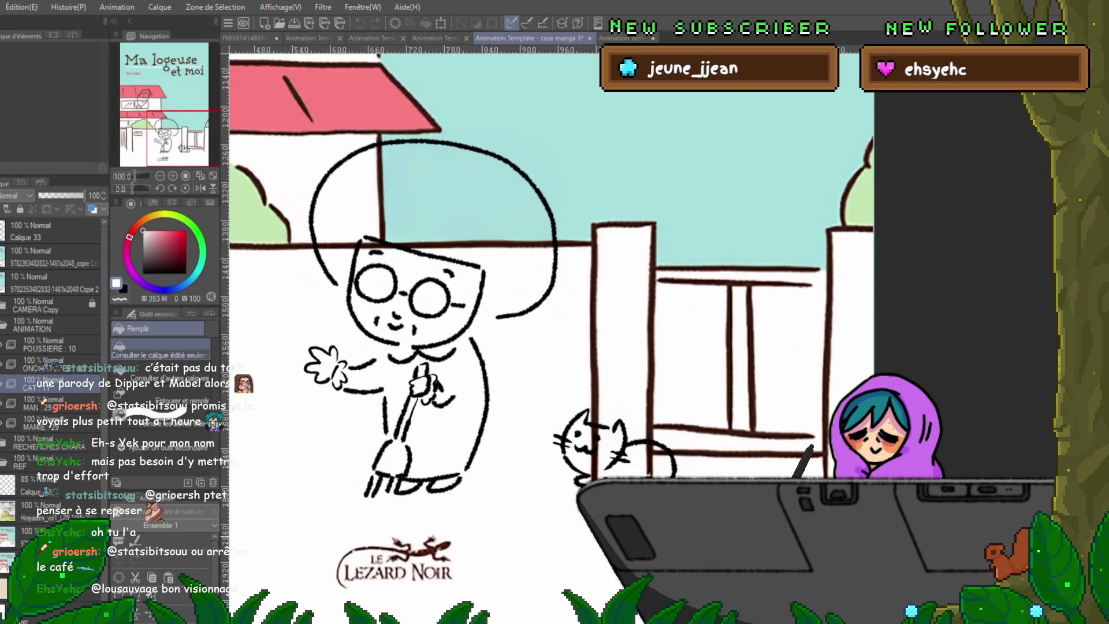
{"action": "key", "text": "ctrl+plus"}
{"action": "scroll", "coordinate": [694, 425], "scroll_direction": "up", "scroll_amount": 2}
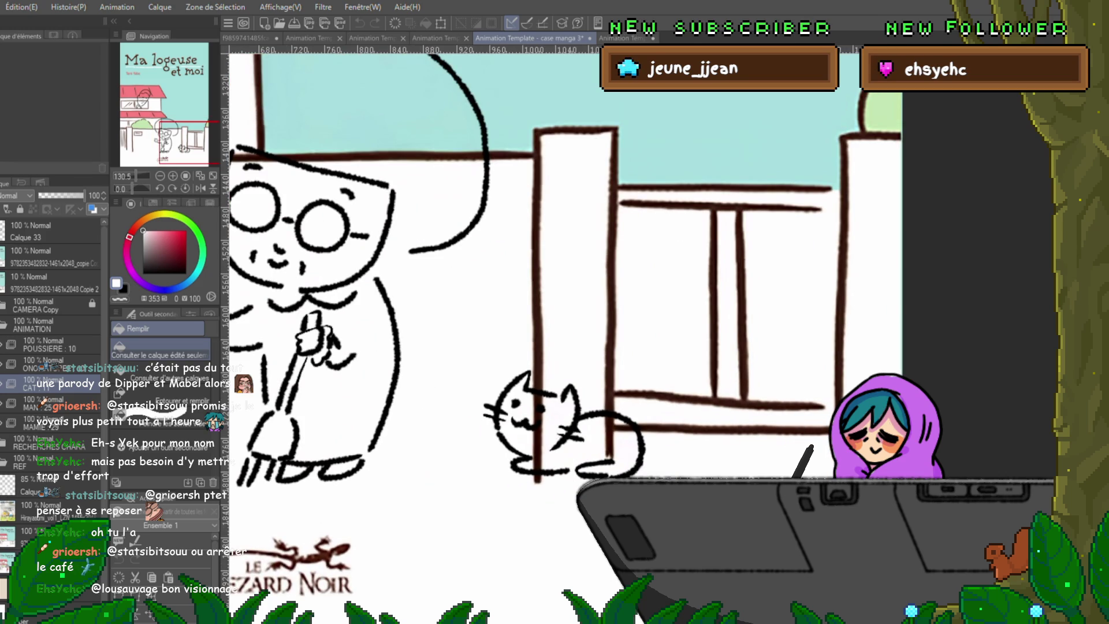
{"action": "scroll", "coordinate": [638, 306], "scroll_direction": "right", "scroll_amount": 2}
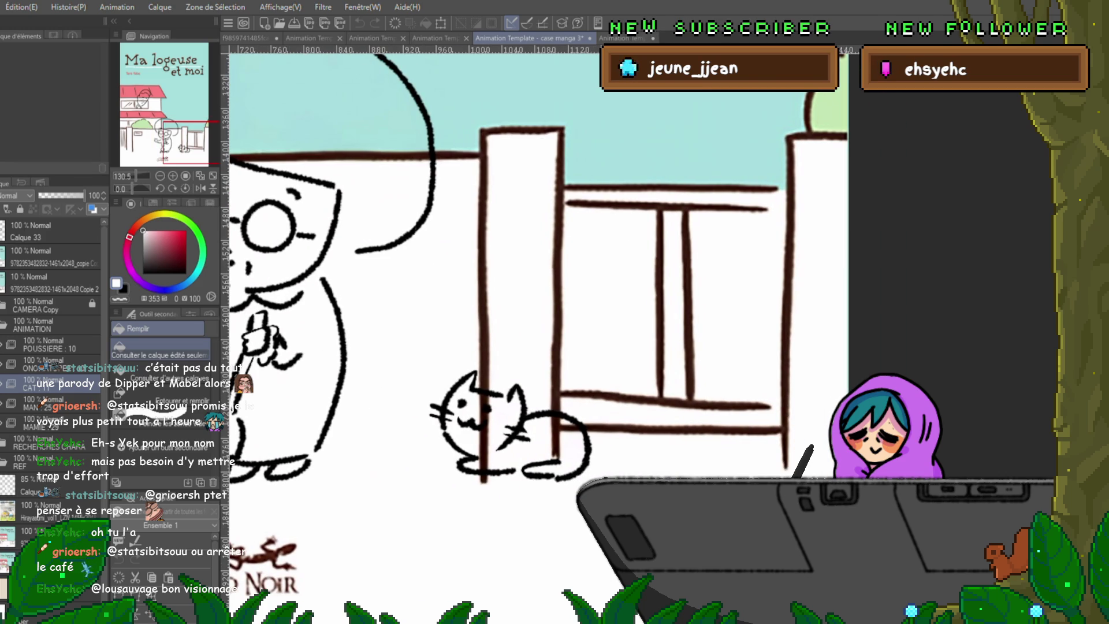
{"action": "key", "text": "Right"}
{"action": "key", "text": "Right"}
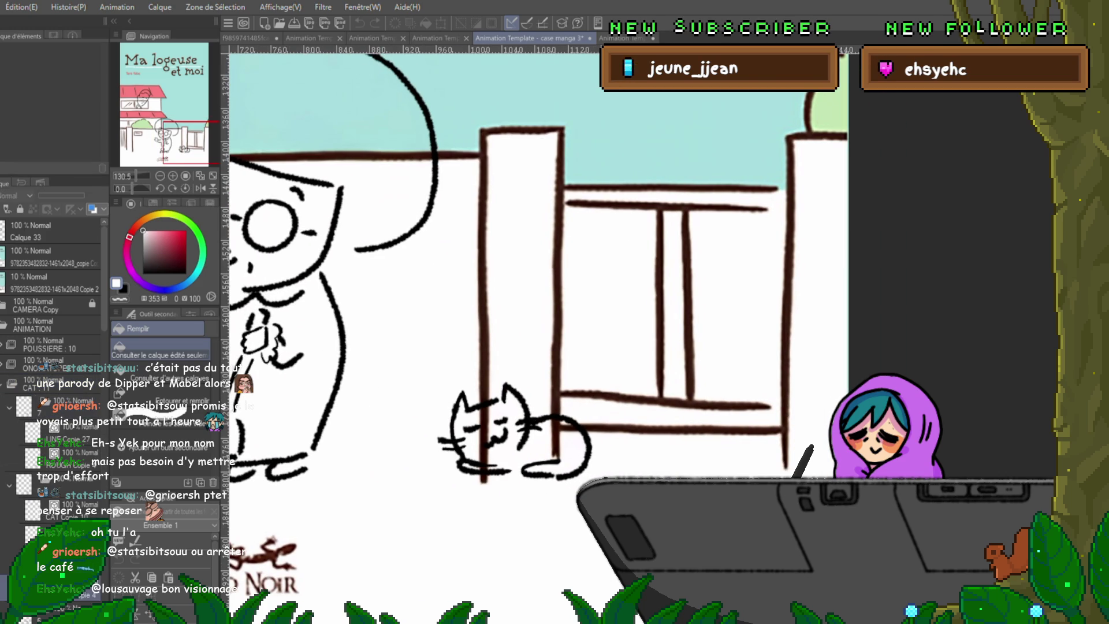
{"action": "key", "text": "Right"}
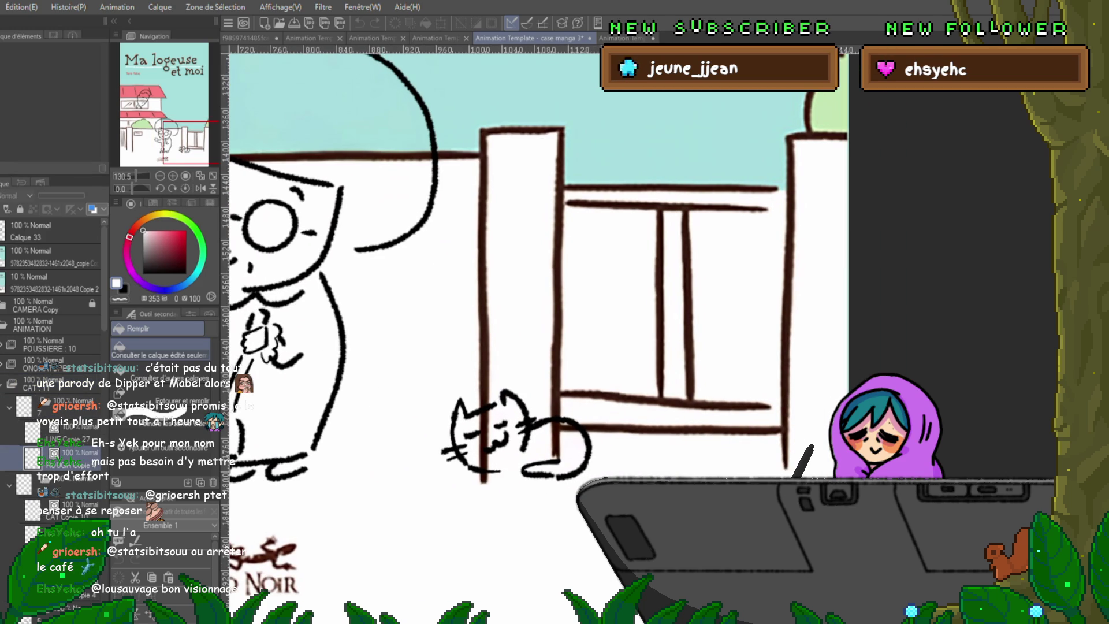
{"action": "key", "text": "ctrl+shift+n"}
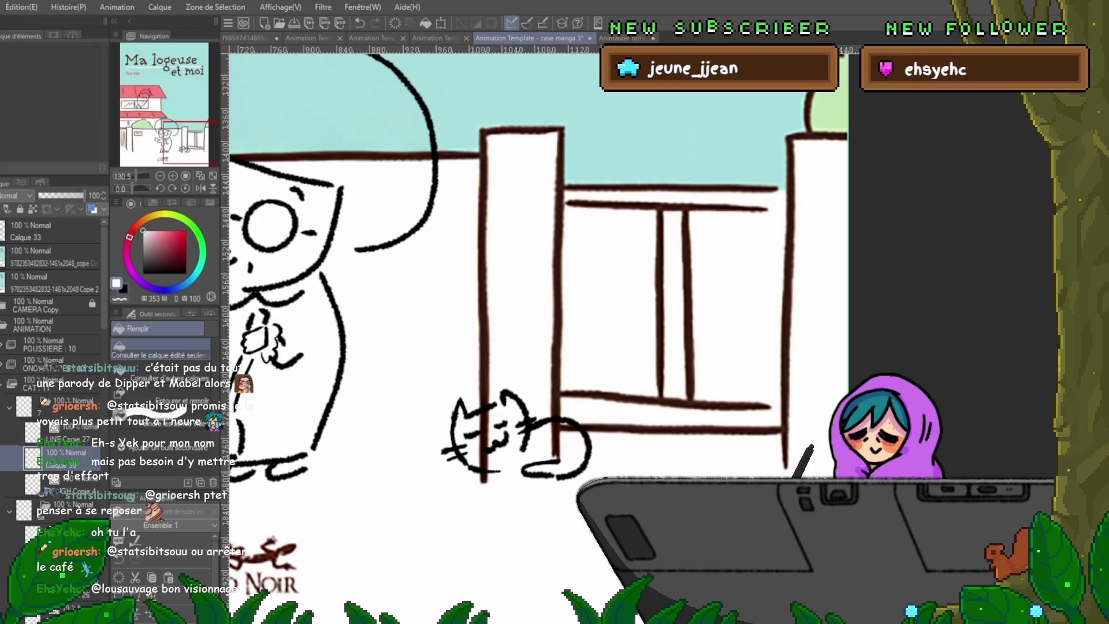
Undo two accidental white fills, retouch a short pen stroke on the cat's head, ready Selection.
{"action": "left_click", "coordinate": [433, 260]}
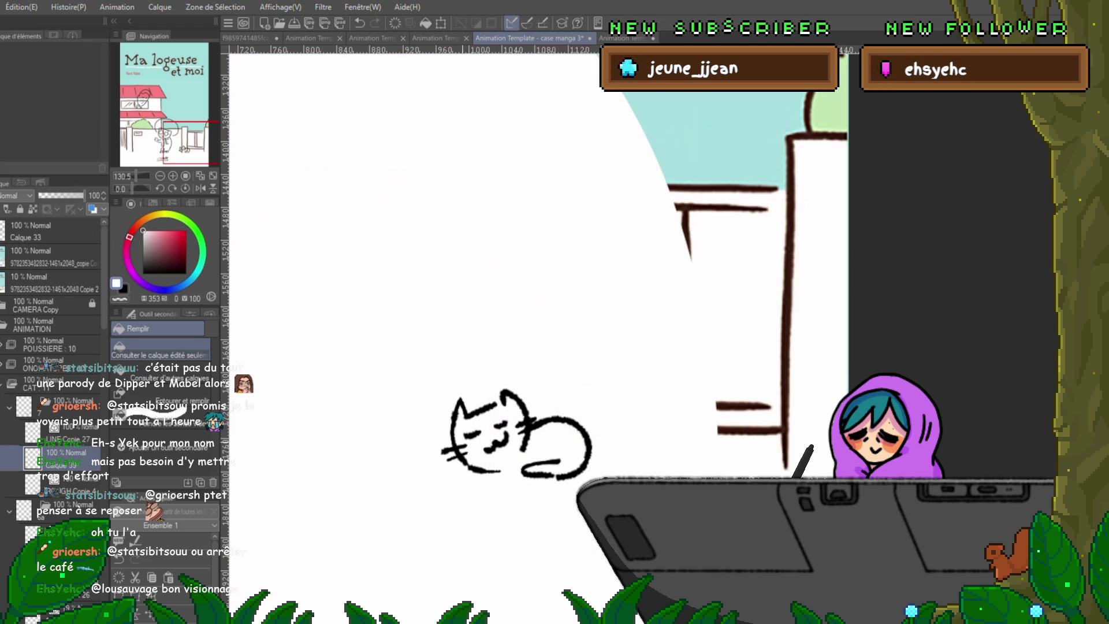
{"action": "key", "text": "ctrl+z"}
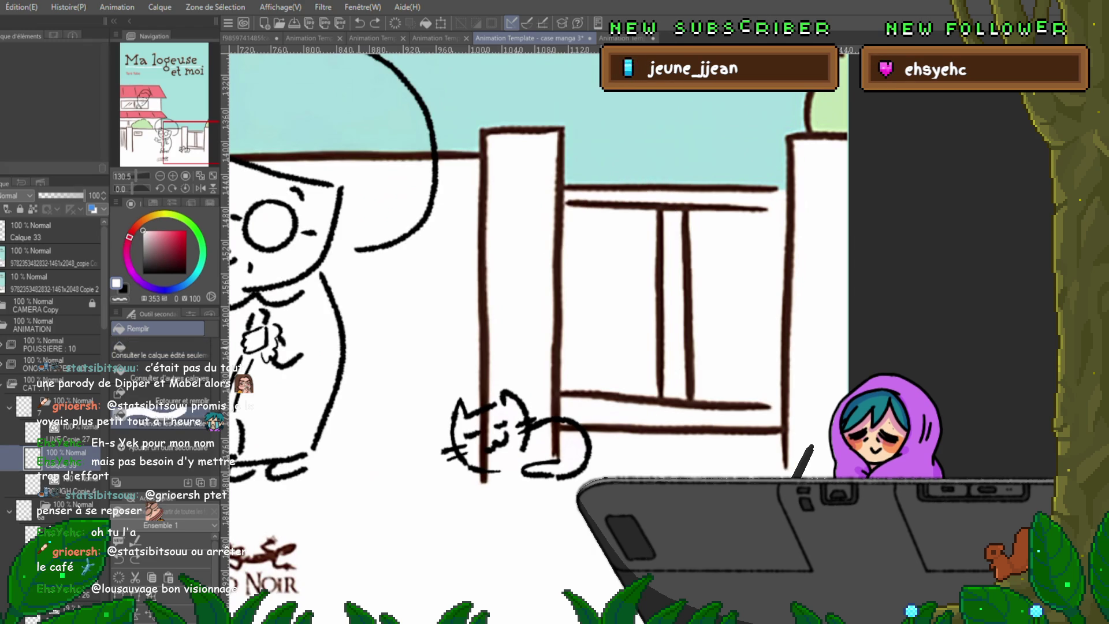
{"action": "left_click", "coordinate": [391, 260]}
{"action": "key", "text": "ctrl+z"}
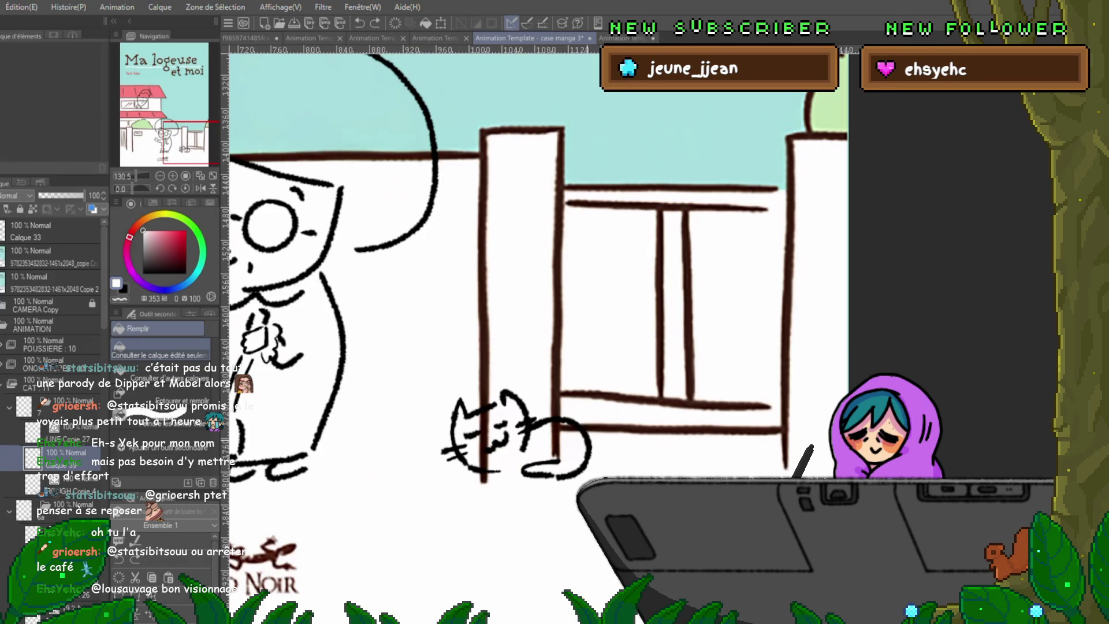
{"action": "key", "text": "p"}
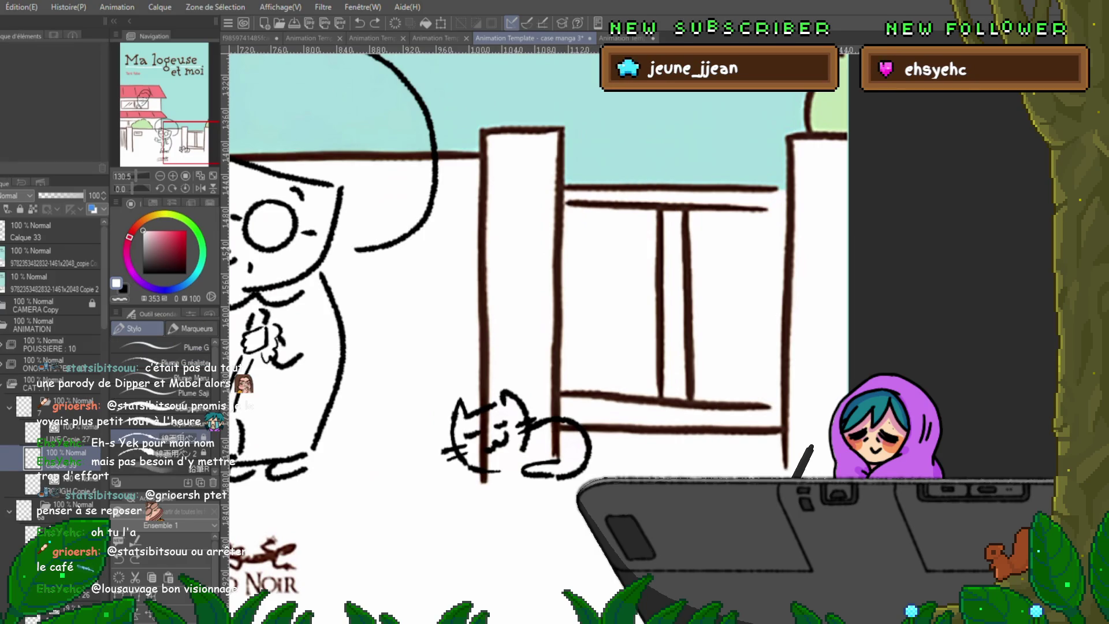
{"action": "left_click_drag", "start_coordinate": [484, 414], "coordinate": [484, 459]}
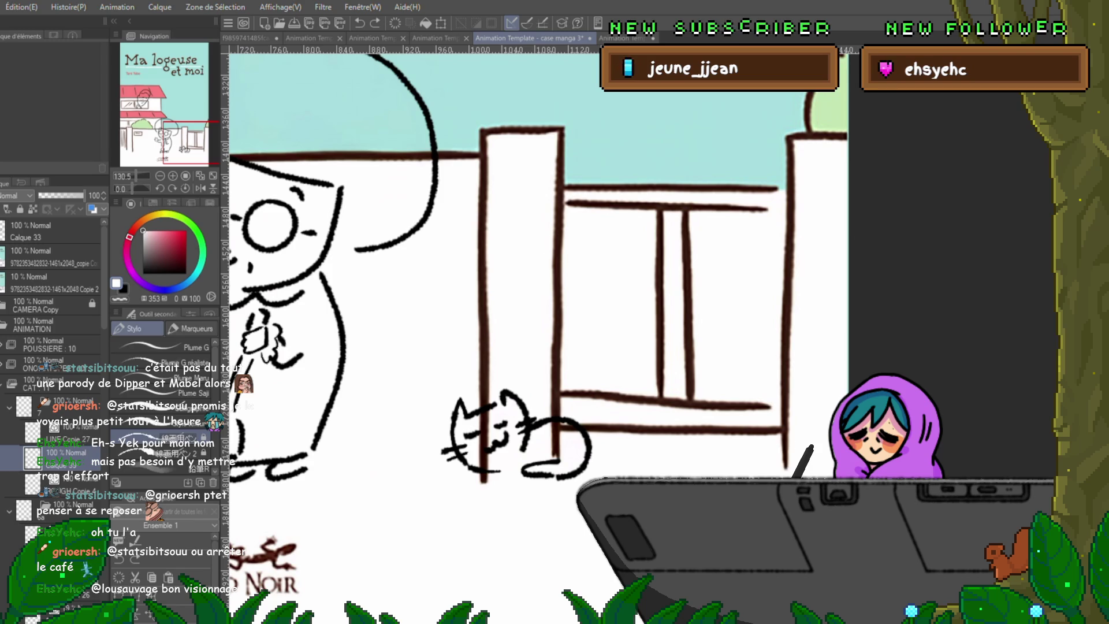
{"action": "key", "text": "m"}
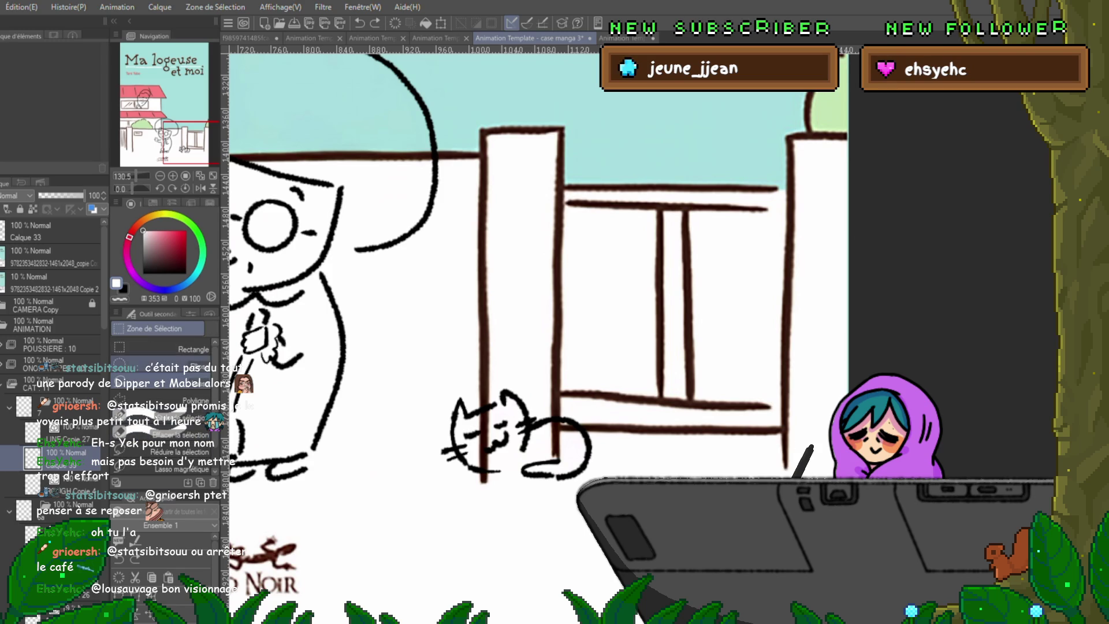
Try the Entourer et remplir fill on the fence lines behind the cat, undoing each attempt.
{"action": "key", "text": "g"}
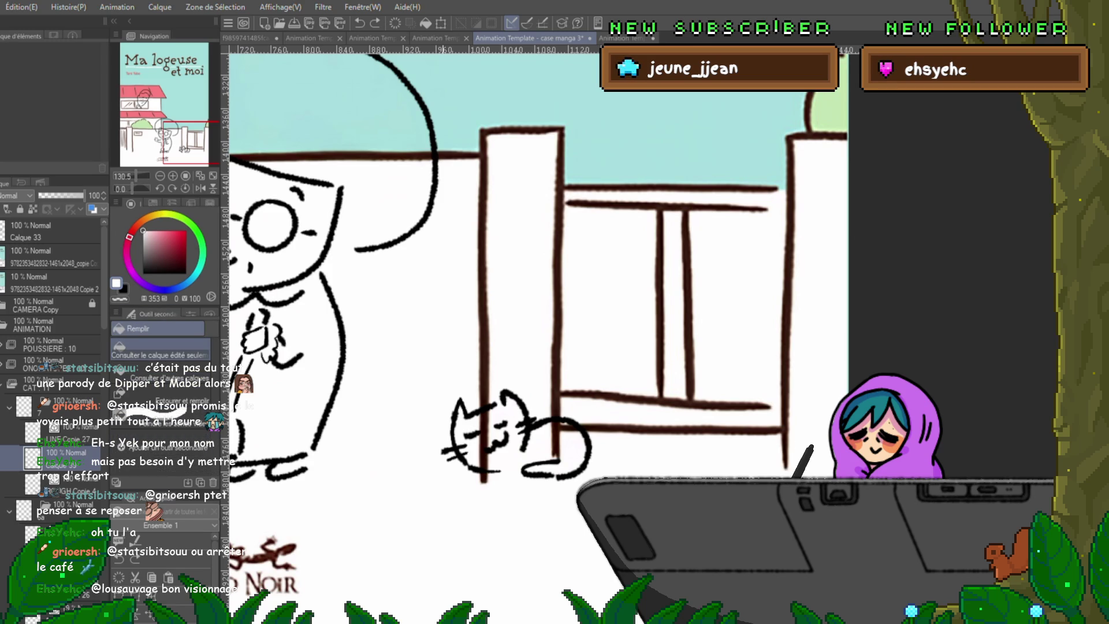
{"action": "left_click", "coordinate": [165, 400]}
{"action": "left_click", "coordinate": [186, 313]}
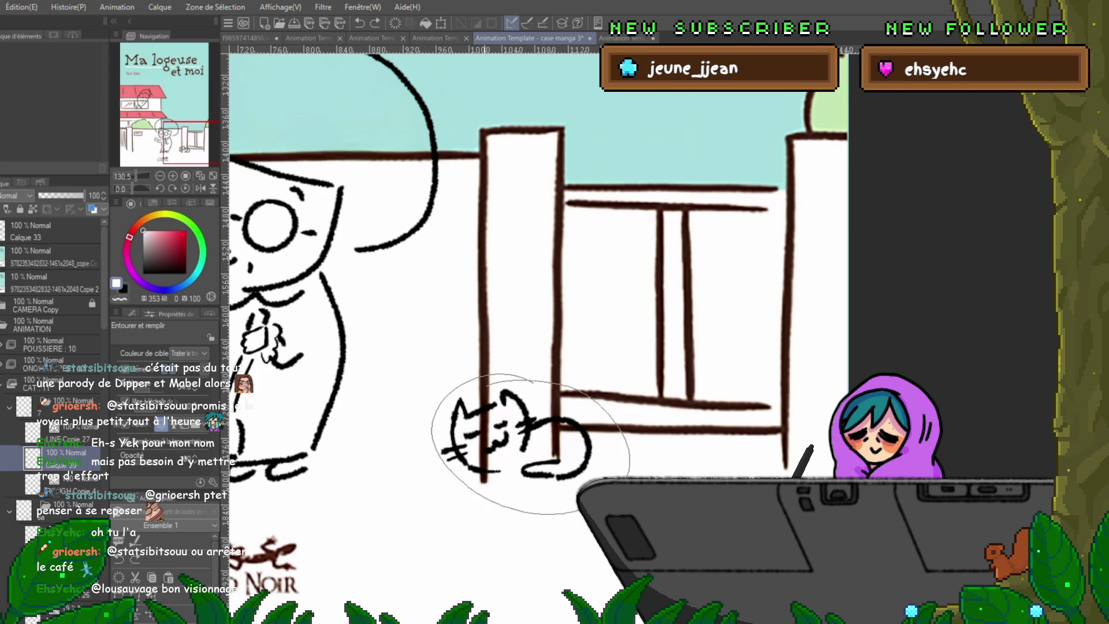
{"action": "left_click_drag", "start_coordinate": [490, 411], "coordinate": [589, 415]}
{"action": "key", "text": "ctrl+z"}
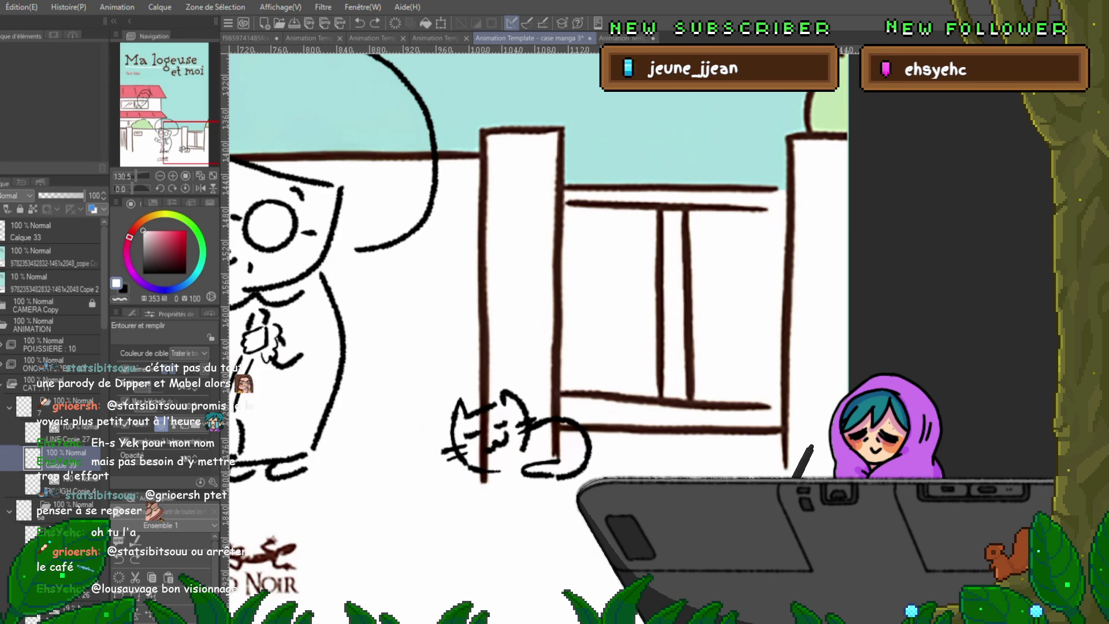
{"action": "left_click_drag", "start_coordinate": [490, 412], "coordinate": [555, 417]}
{"action": "key", "text": "ctrl+z"}
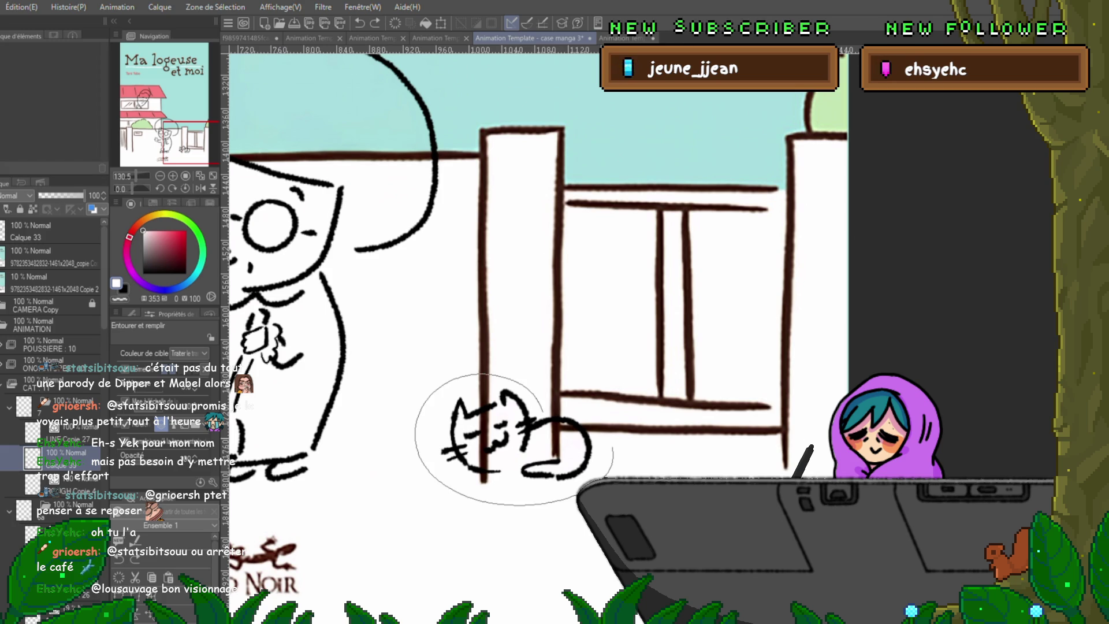
{"action": "key", "text": "ctrl+Right"}
{"action": "key", "text": "ctrl+Left"}
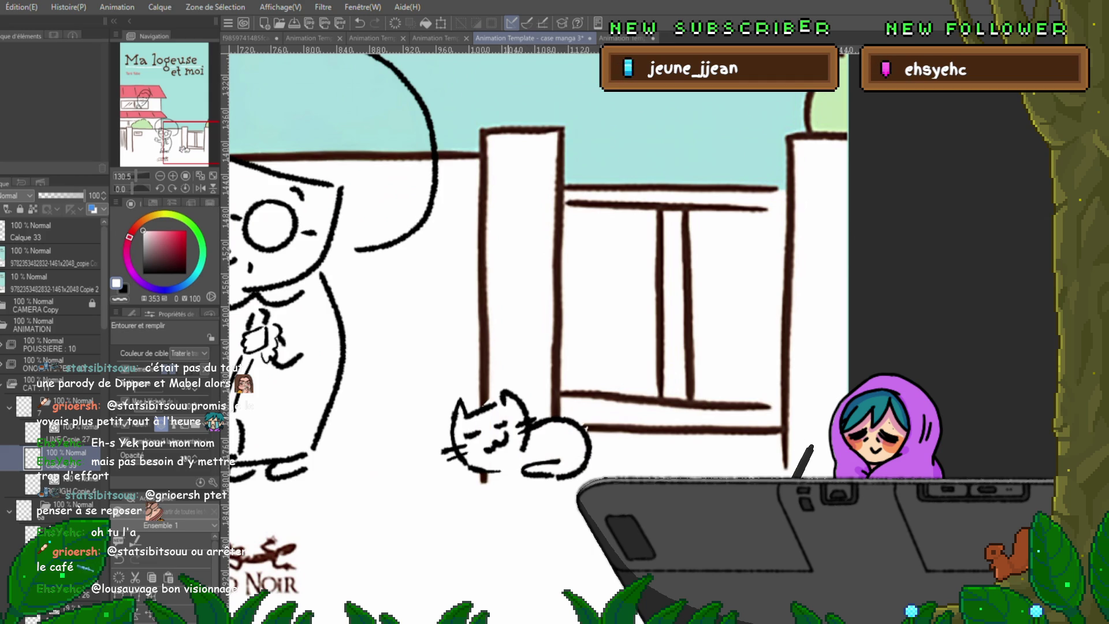
{"action": "key", "text": "ctrl+z"}
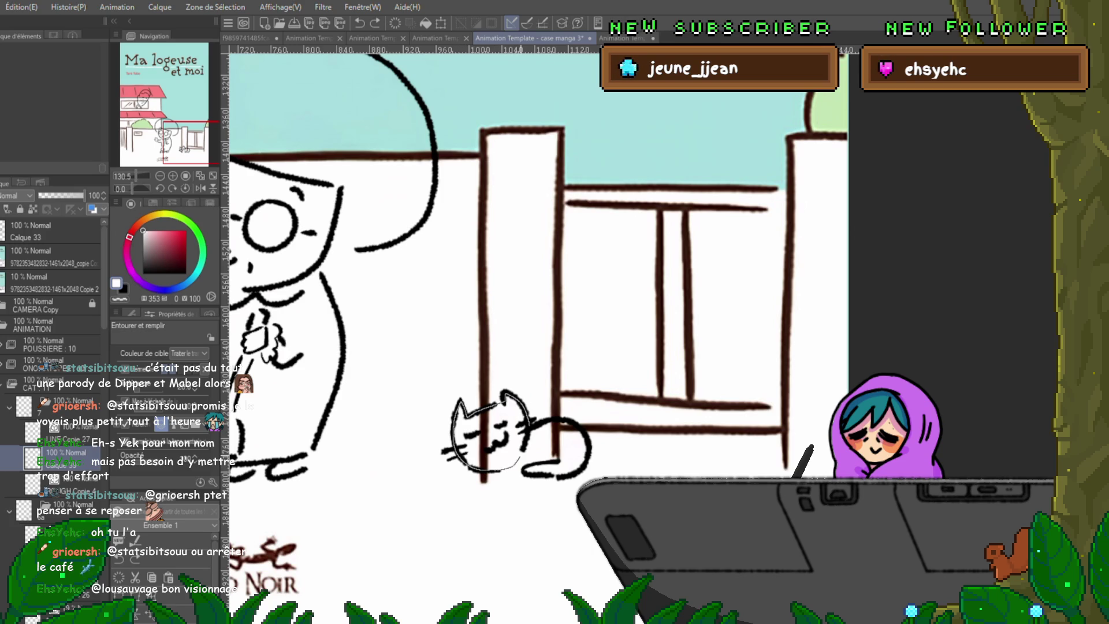
Fill the cat white to hide the fence post, clean its body outline, then review the other cels.
{"action": "left_click", "coordinate": [490, 438]}
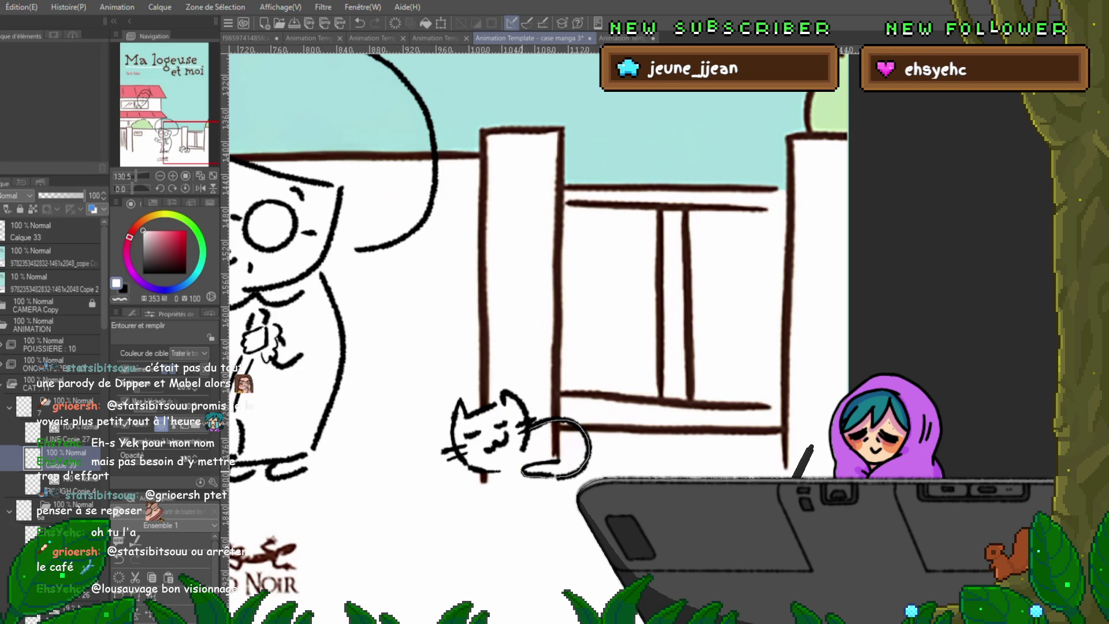
{"action": "left_click_drag", "start_coordinate": [520, 473], "coordinate": [518, 474]}
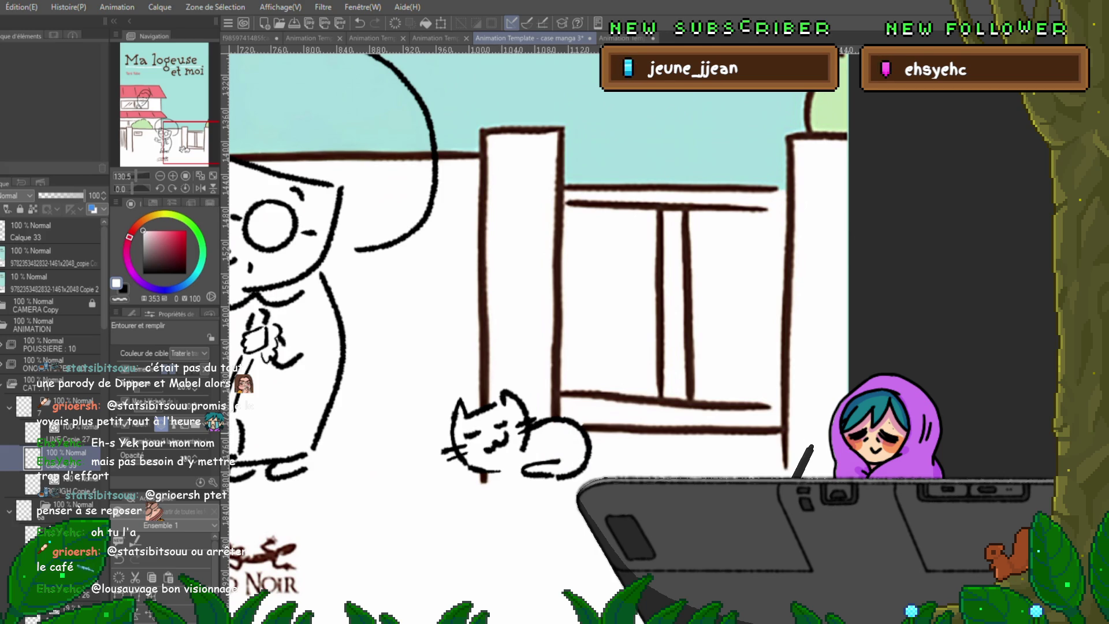
{"action": "key", "text": "Right"}
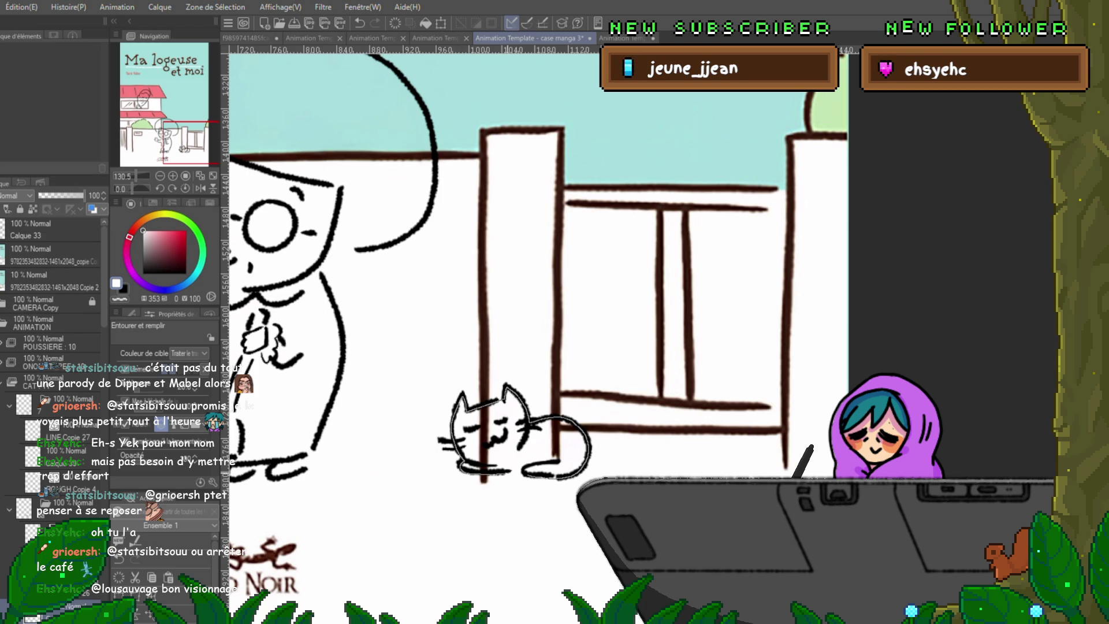
{"action": "key", "text": "Right"}
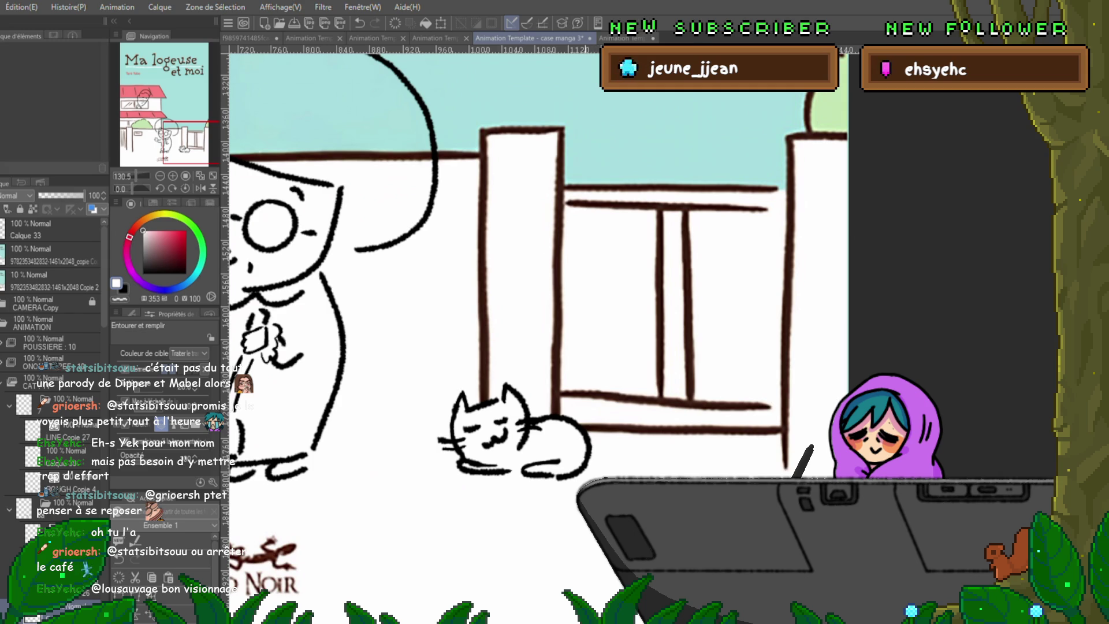
{"action": "key", "text": "alt+bracketleft"}
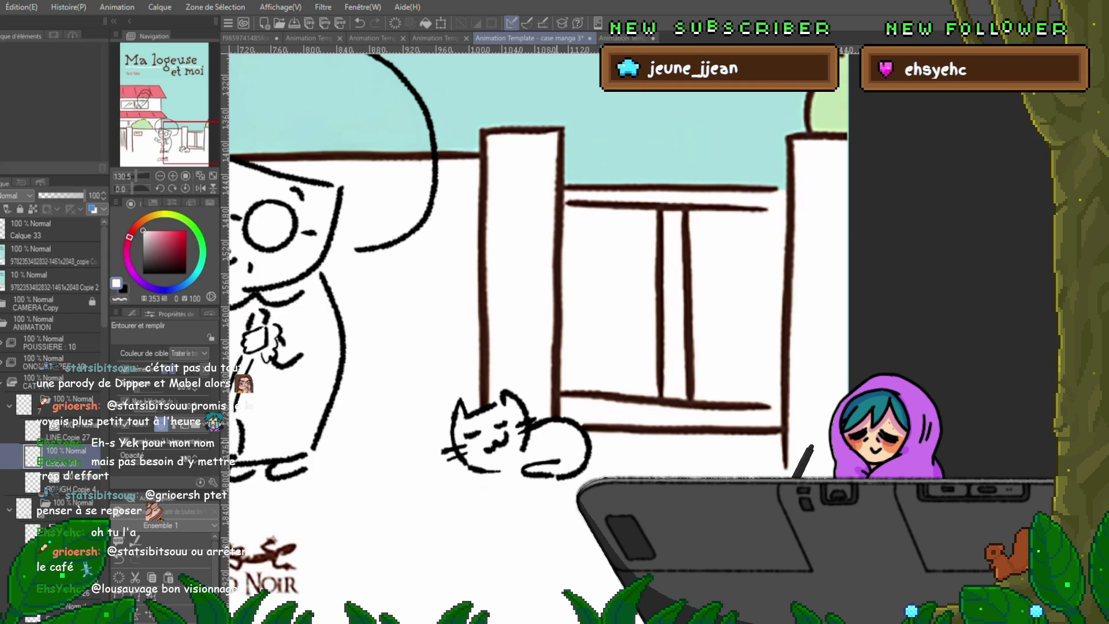
{"action": "key", "text": "alt+bracketleft"}
{"action": "key", "text": "alt+bracketleft"}
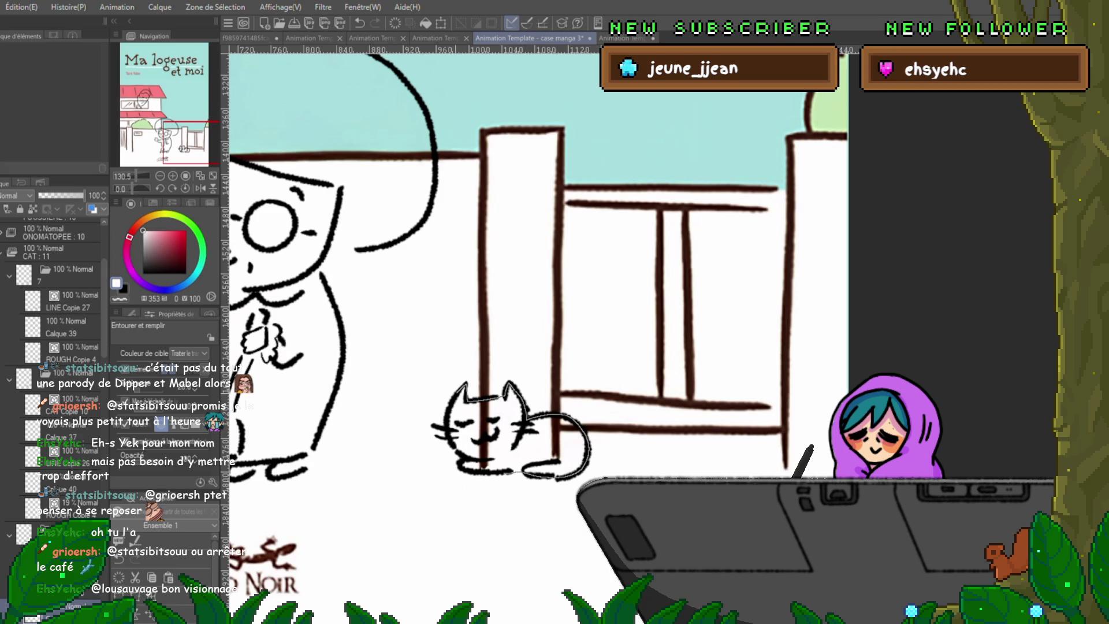
Fill the open-eyed cat cel white over the fence post and move to the following cel.
{"action": "key", "text": "Right"}
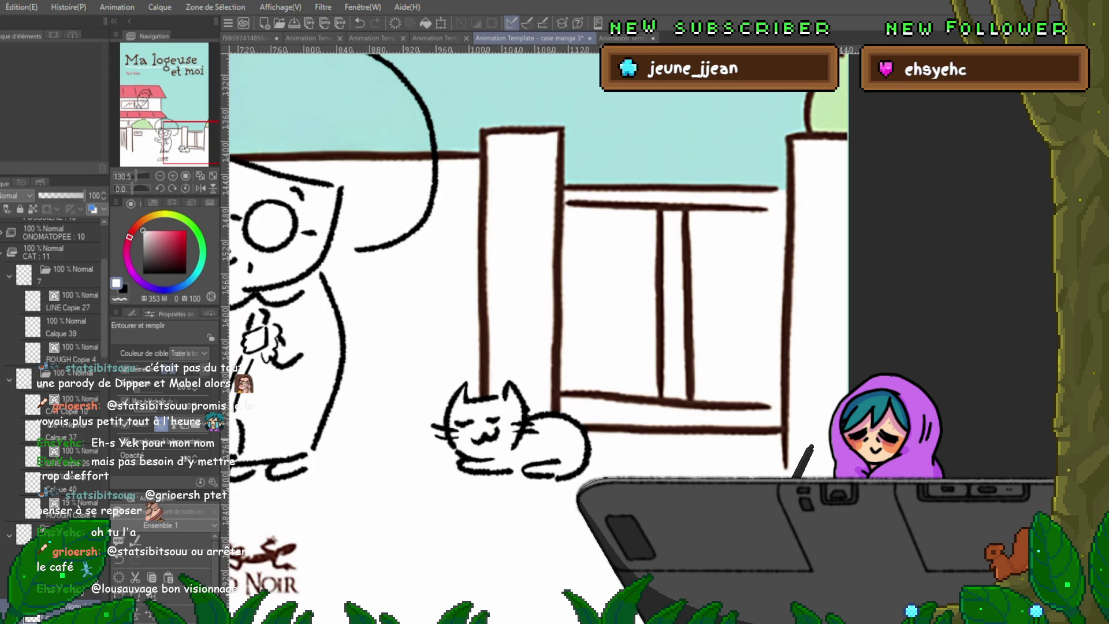
{"action": "key", "text": "Right"}
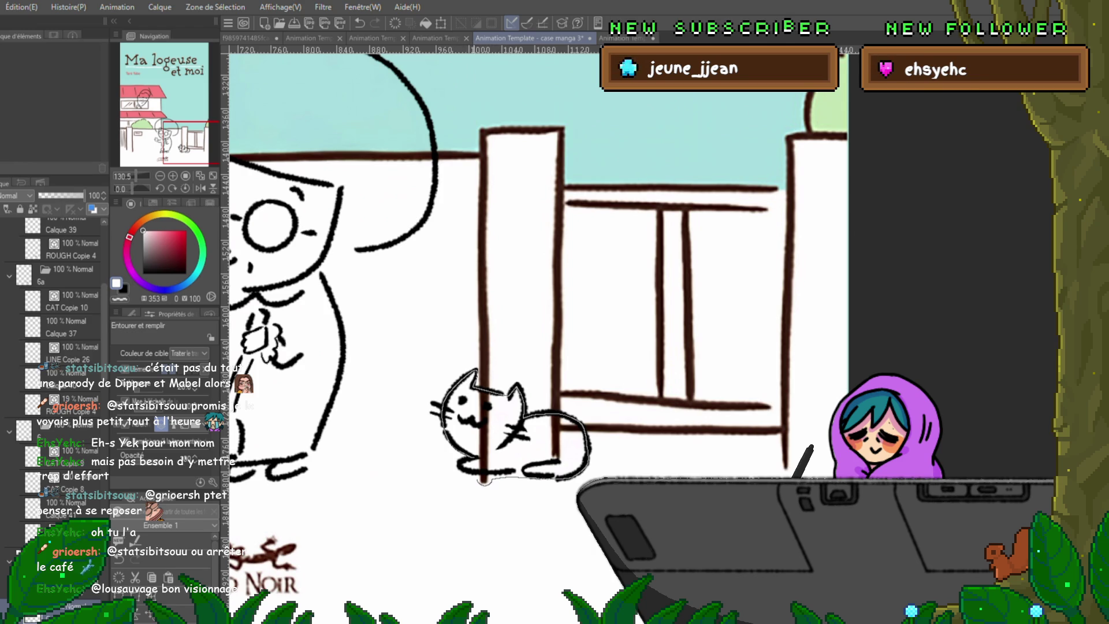
{"action": "left_click_drag", "start_coordinate": [483, 480], "coordinate": [480, 374]}
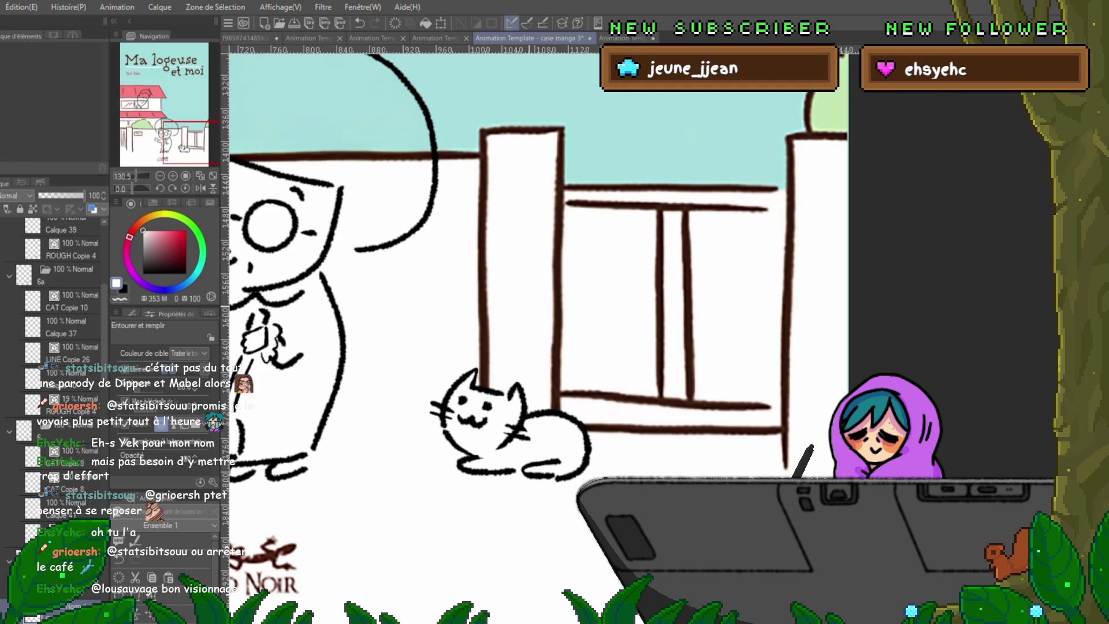
{"action": "key", "text": "Right"}
{"action": "key", "text": "Right"}
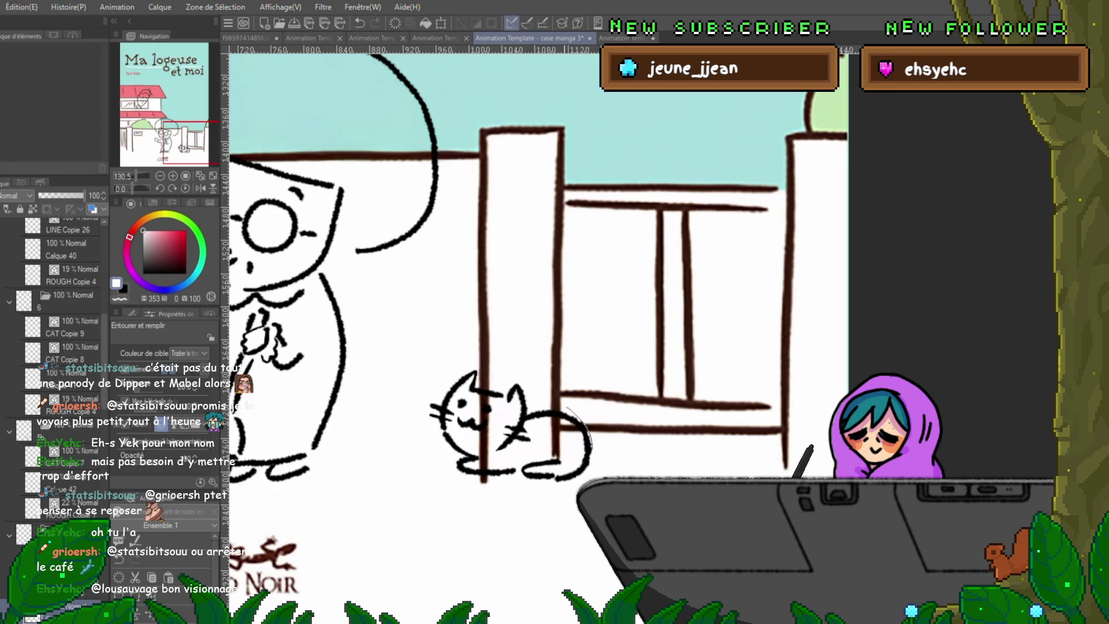
Encircle the cat with the fill lasso, then step forward two animation frames.
{"action": "mouse_move", "coordinate": [527, 383]}
{"action": "left_mouse_down"}
{"action": "mouse_move", "coordinate": [597, 438]}
{"action": "mouse_move", "coordinate": [546, 394]}
{"action": "mouse_move", "coordinate": [556, 410]}
{"action": "left_mouse_up"}
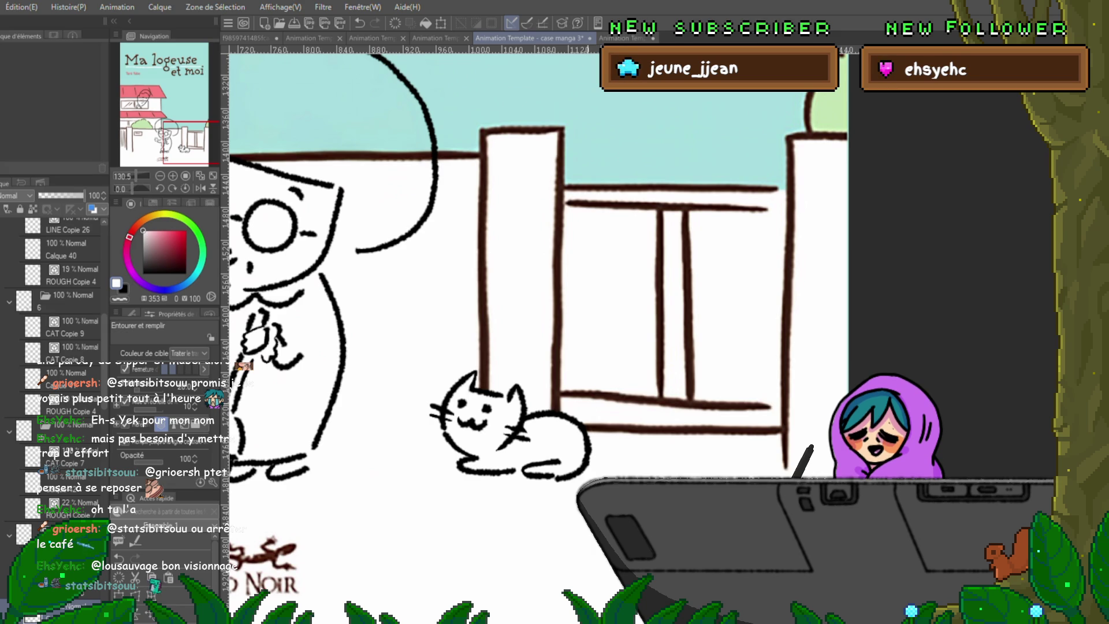
{"action": "key", "text": "Right"}
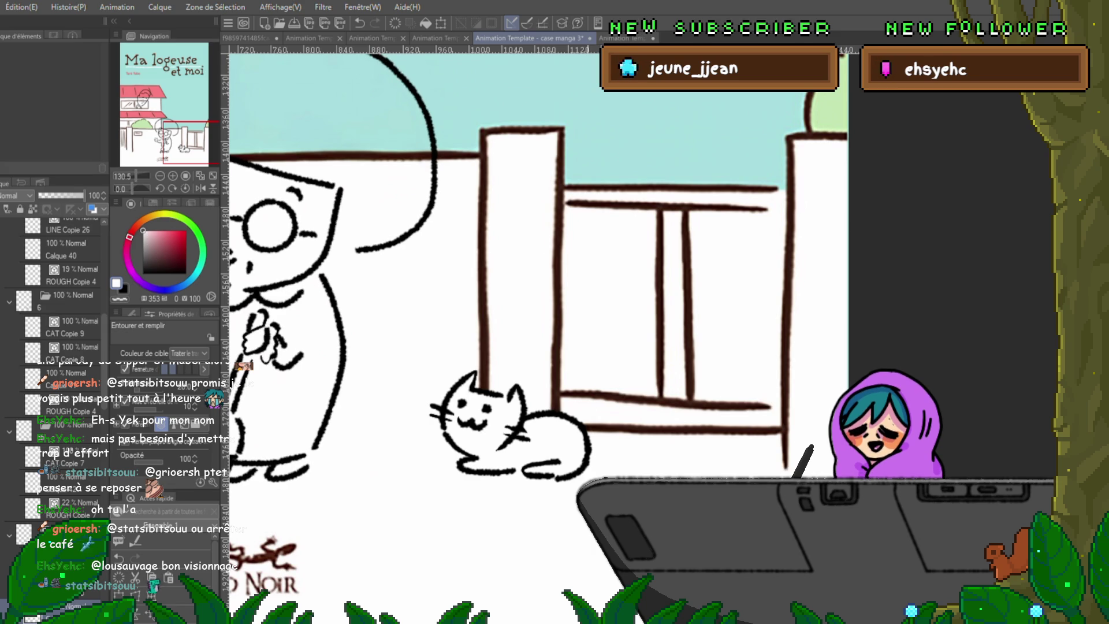
{"action": "key", "text": "Right"}
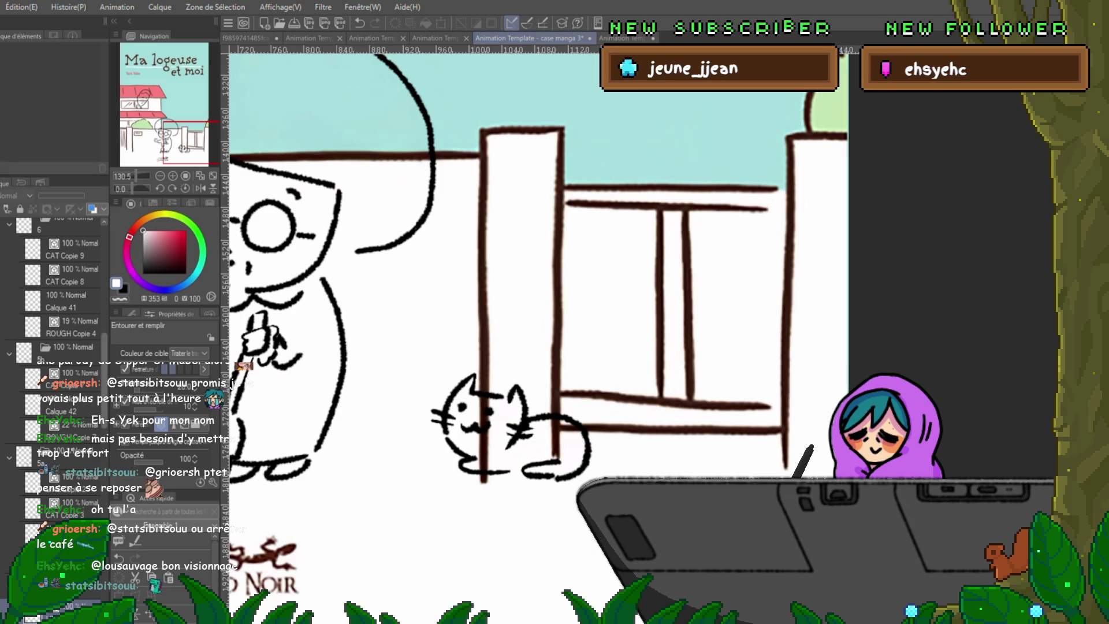
{"action": "scroll", "coordinate": [61, 347], "scroll_direction": "down", "scroll_amount": 2}
{"action": "scroll", "coordinate": [61, 347], "scroll_direction": "down", "scroll_amount": 3}
Lasso-fill the cat white on the fill layer and go to the next frame.
{"action": "left_click", "coordinate": [61, 501]}
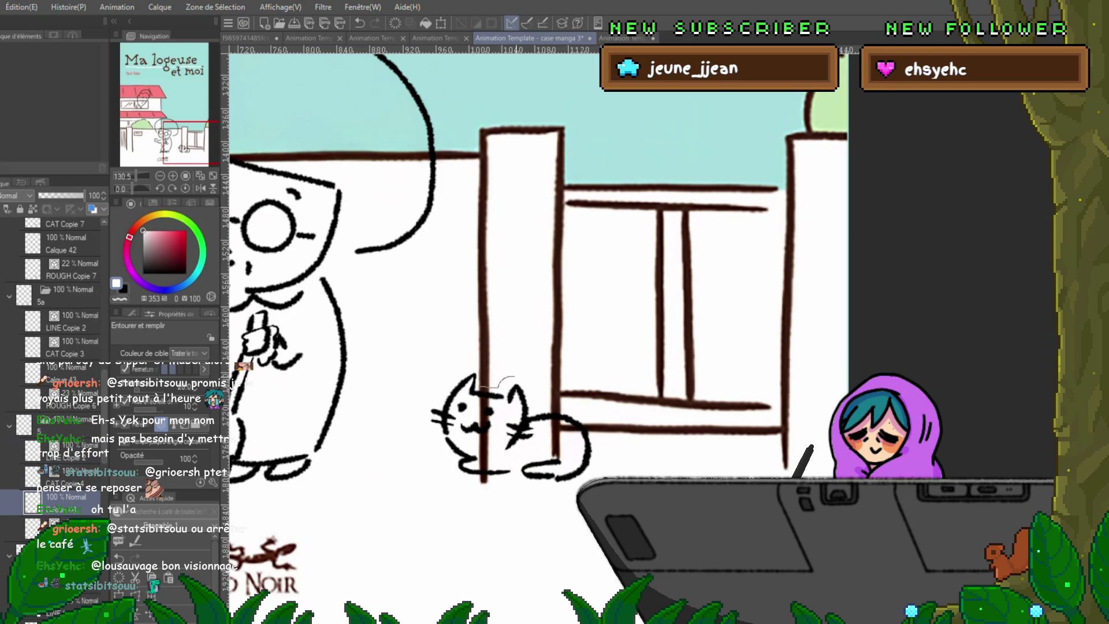
{"action": "left_click_drag", "start_coordinate": [542, 408], "coordinate": [486, 376]}
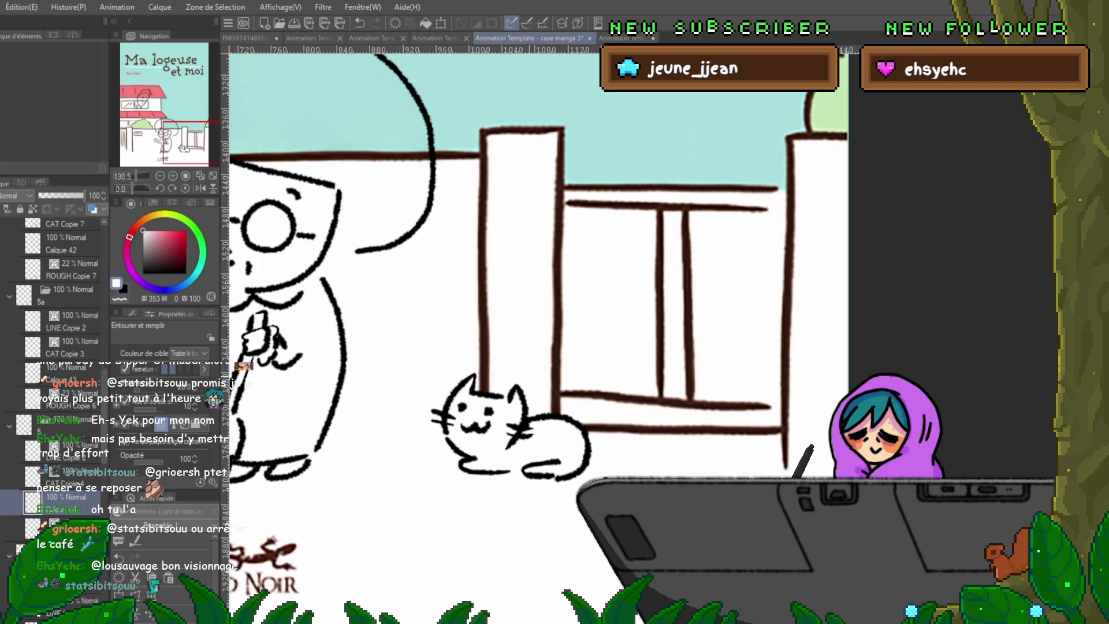
{"action": "key", "text": "space"}
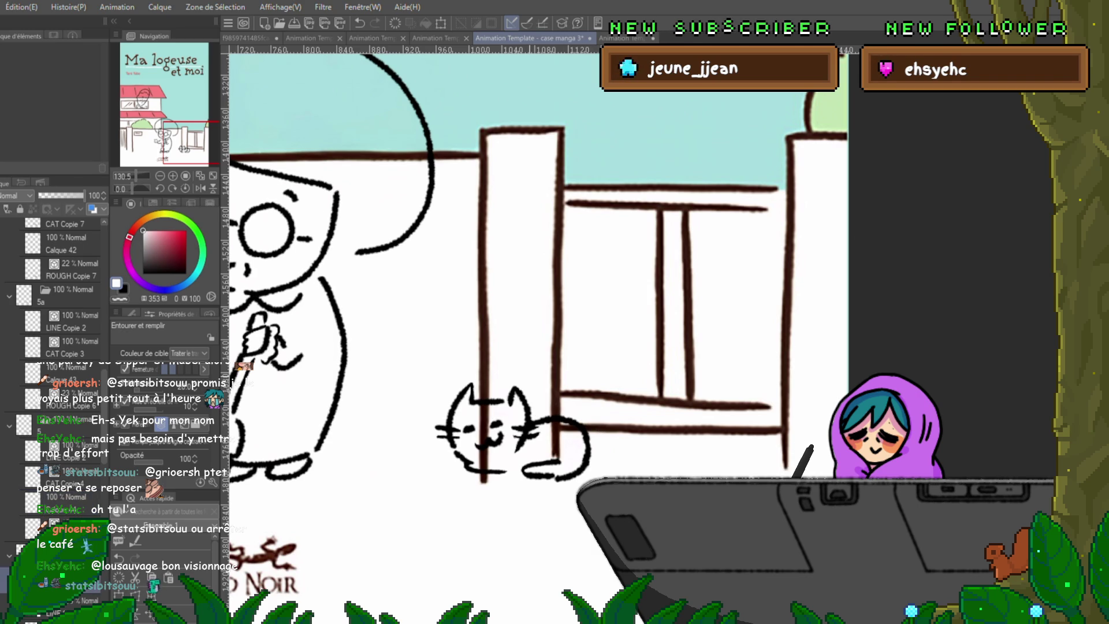
{"action": "scroll", "coordinate": [53, 347], "scroll_direction": "down", "scroll_amount": 3}
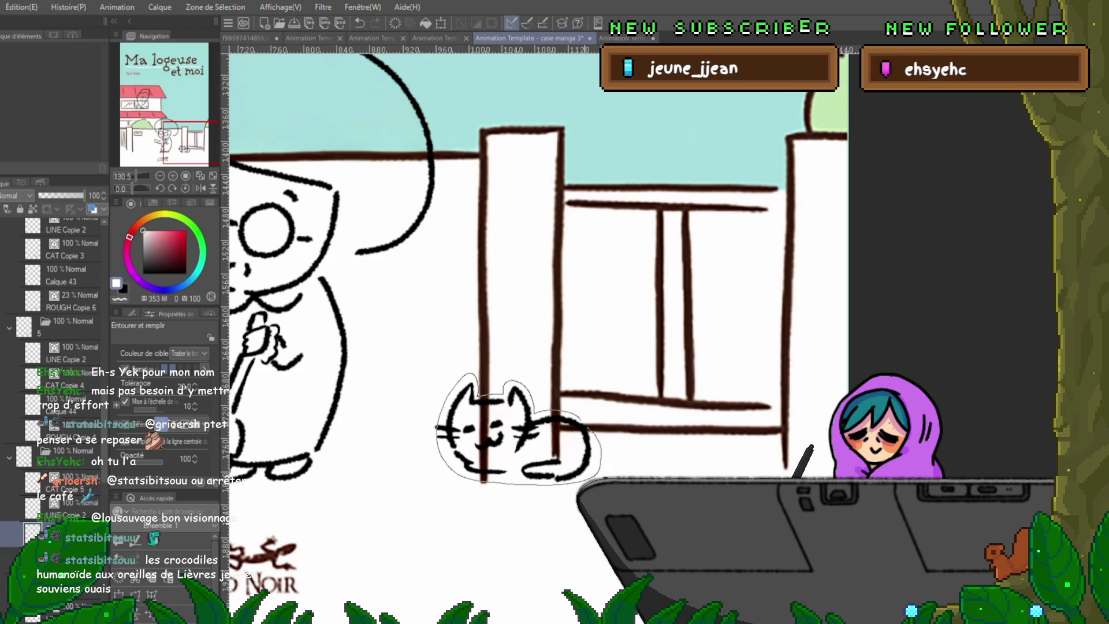
Fill the cat white to hide the pole and check two earlier frames.
{"action": "left_click_drag", "start_coordinate": [472, 379], "coordinate": [483, 482]}
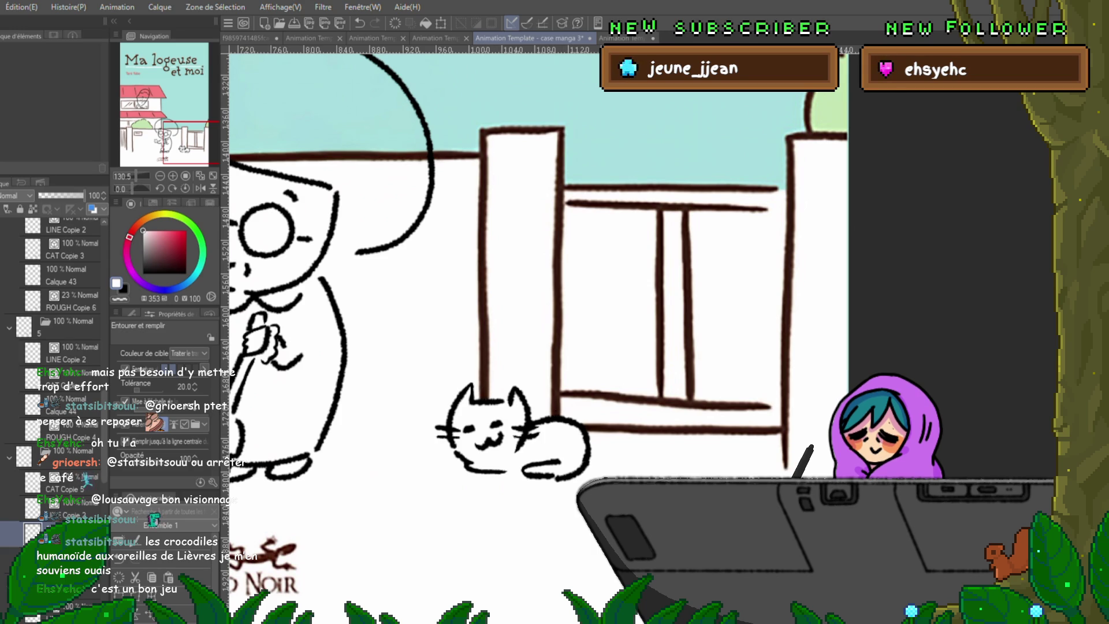
{"action": "key", "text": "Left"}
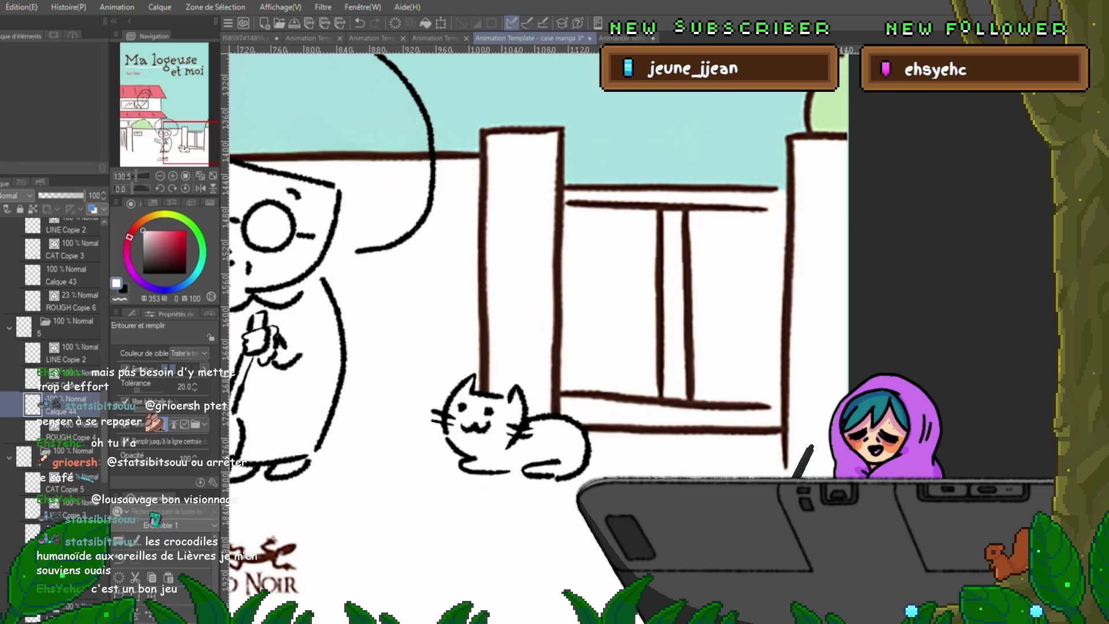
{"action": "key", "text": "Left"}
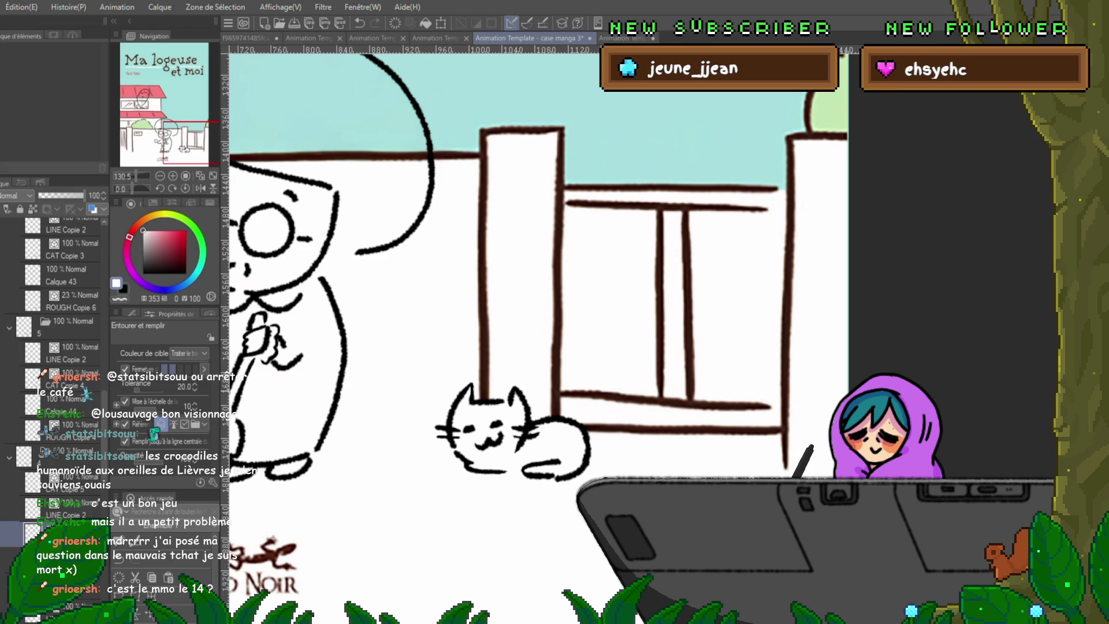
On the next frame, fill the cat white on new layer Calque 46 so the pole is hidden.
{"action": "key", "text": "Right"}
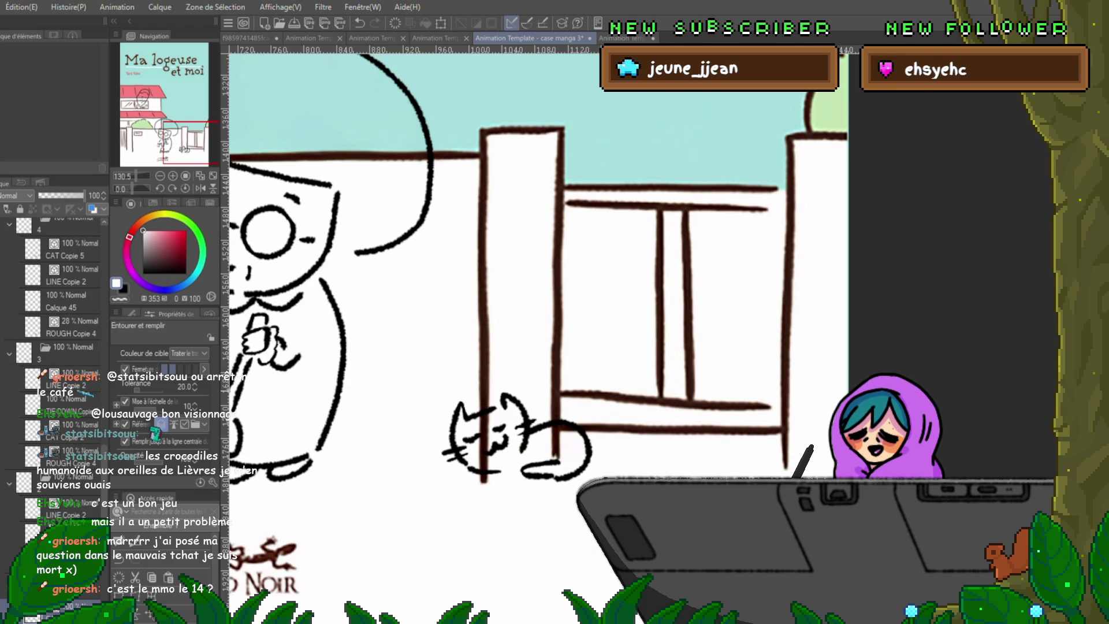
{"action": "scroll", "coordinate": [61, 391], "scroll_direction": "down", "scroll_amount": 1}
{"action": "key", "text": "ctrl+shift+n"}
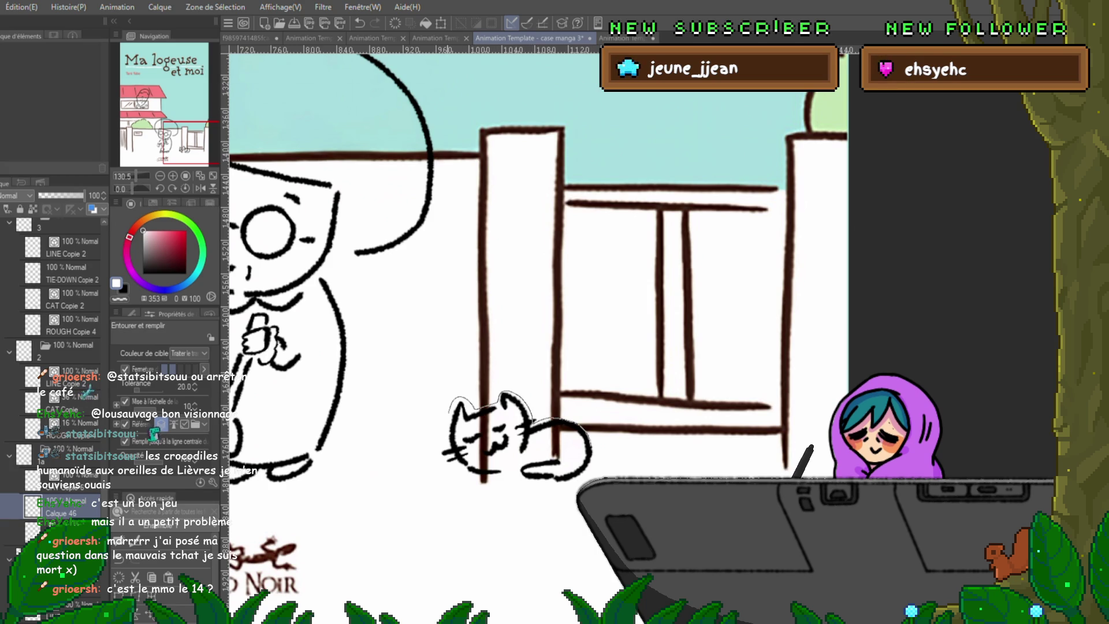
{"action": "left_click_drag", "start_coordinate": [554, 489], "coordinate": [529, 490]}
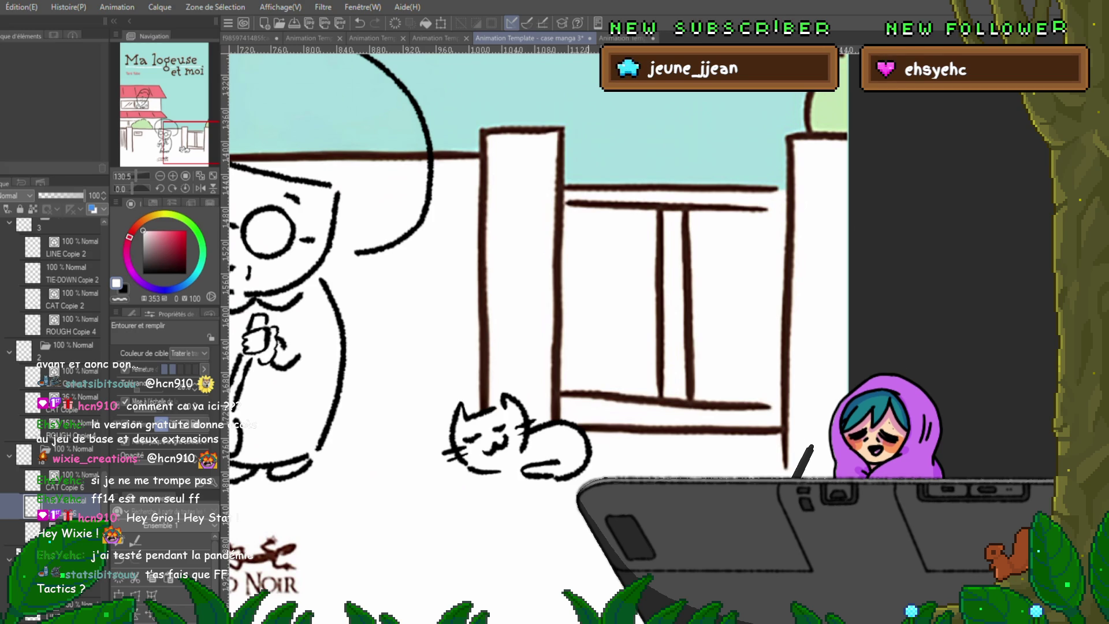
{"action": "key", "text": "Right"}
{"action": "key", "text": "Right"}
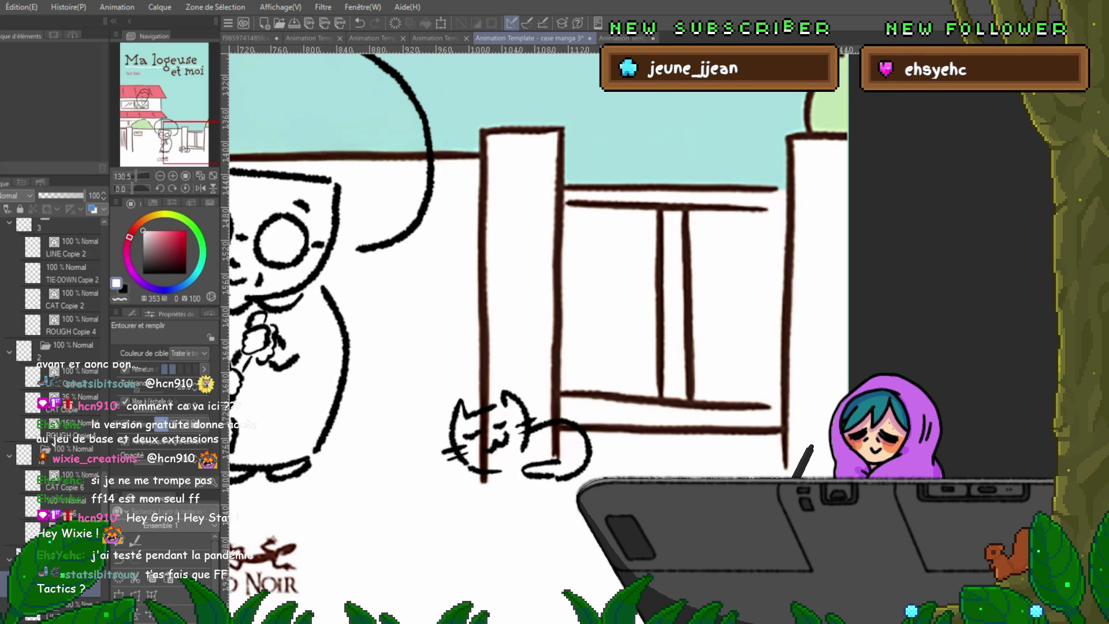
{"action": "scroll", "coordinate": [52, 390], "scroll_direction": "down", "scroll_amount": 2}
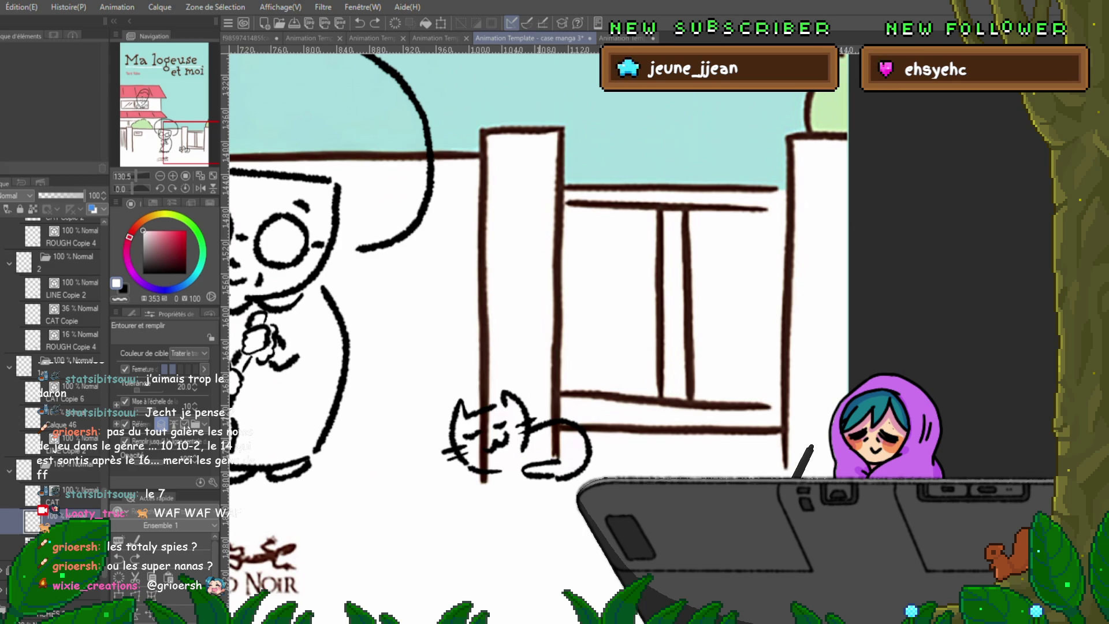
Trace the cat's right side and bottom beside the gate post.
{"action": "mouse_move", "coordinate": [589, 422]}
{"action": "left_mouse_down"}
{"action": "mouse_move", "coordinate": [498, 486]}
{"action": "mouse_move", "coordinate": [486, 385]}
{"action": "left_mouse_up"}
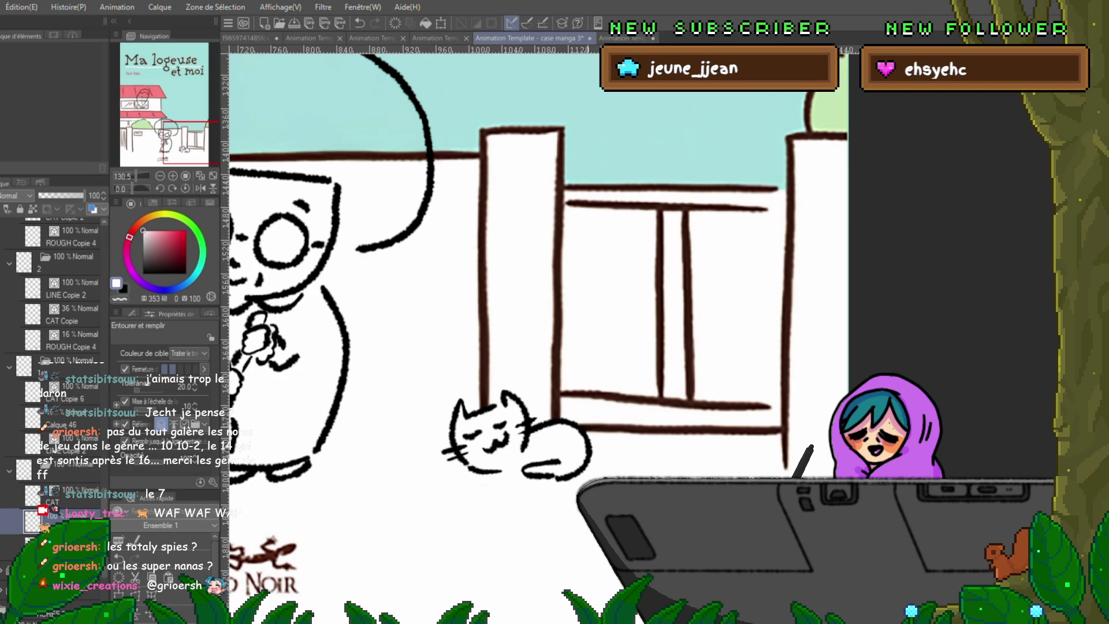
Add a layer above ROUGH Copie 4, sketch above the cat's head, then move to the next frame.
{"action": "left_click", "coordinate": [69, 340]}
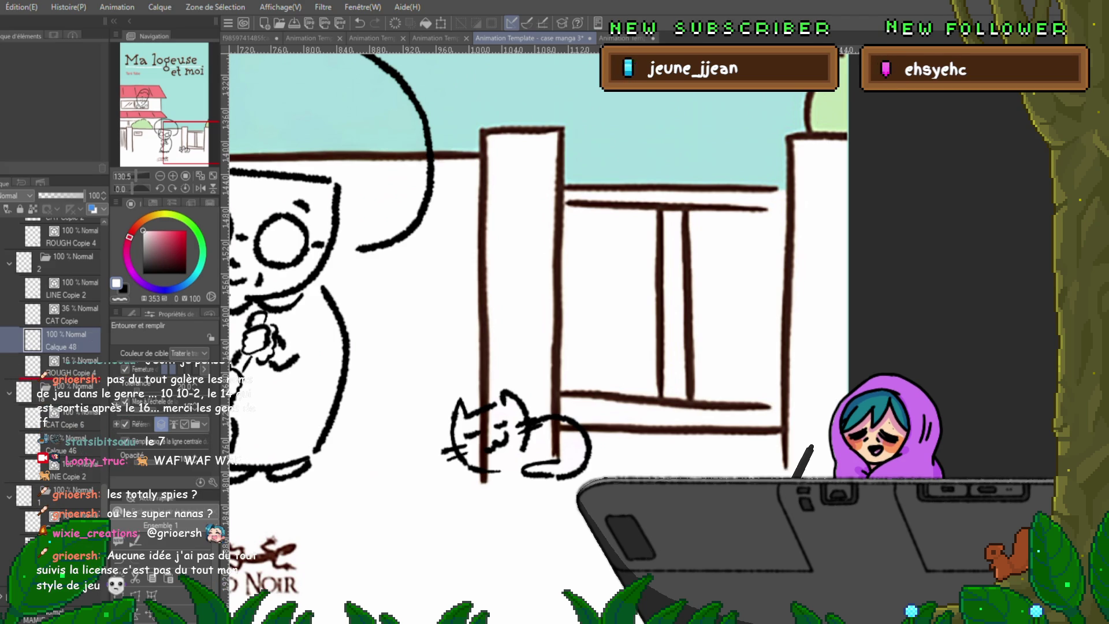
{"action": "key", "text": "ctrl+shift+n"}
{"action": "mouse_move", "coordinate": [507, 387]}
{"action": "left_mouse_down"}
{"action": "mouse_move", "coordinate": [532, 415]}
{"action": "mouse_move", "coordinate": [451, 397]}
{"action": "mouse_move", "coordinate": [506, 387]}
{"action": "left_mouse_up"}
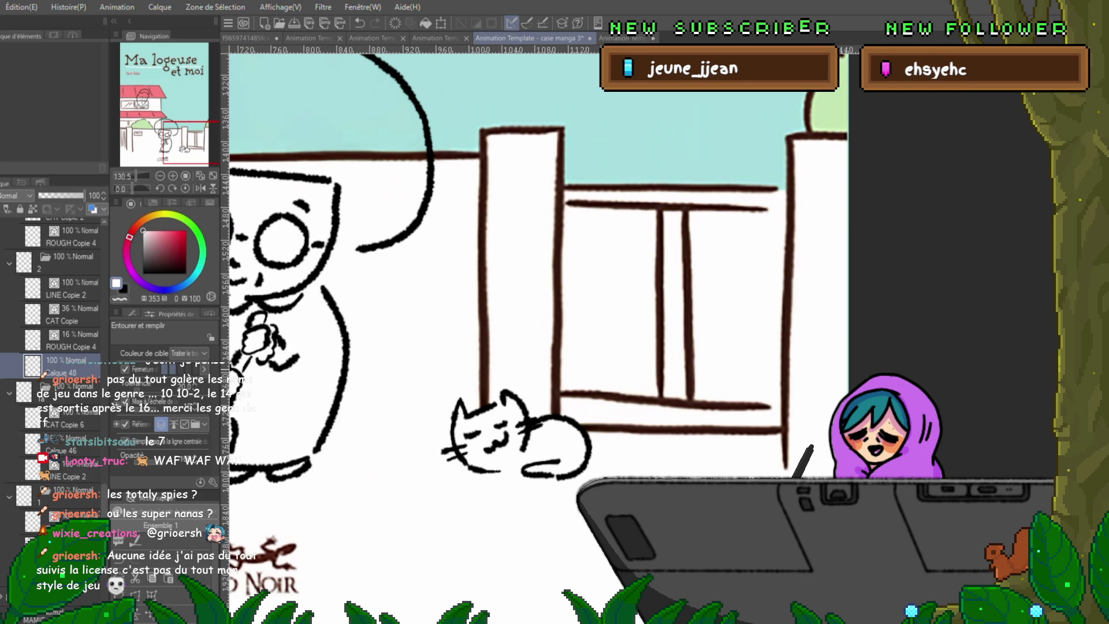
{"action": "key", "text": "Right"}
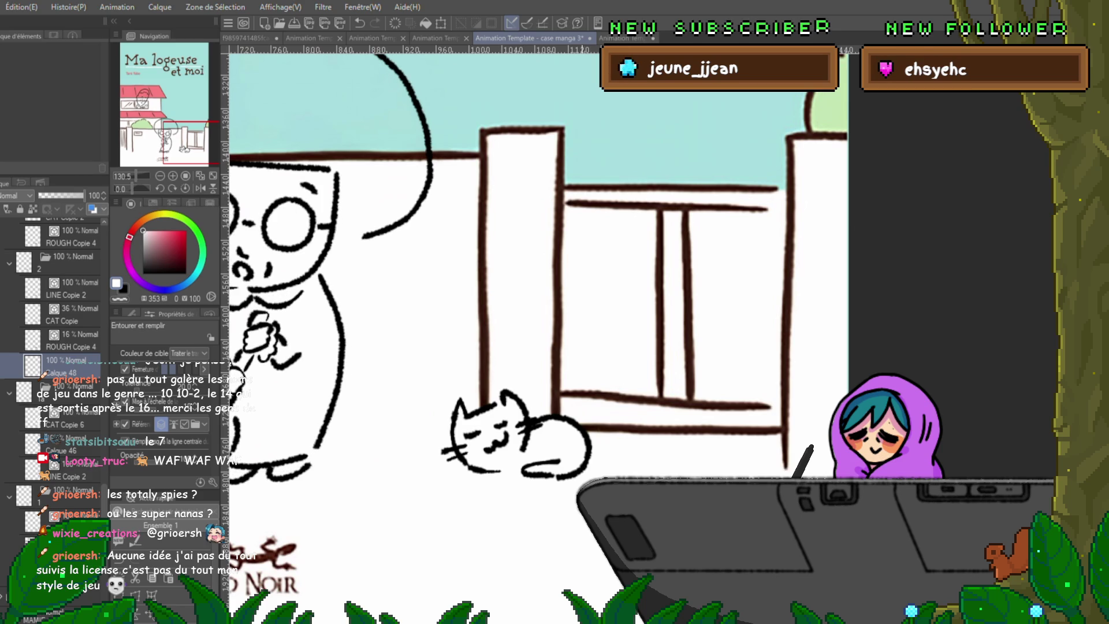
Create Calque 49 below ROUGH Copie 4, outline the cat on it, then advance two frames.
{"action": "key", "text": "Right"}
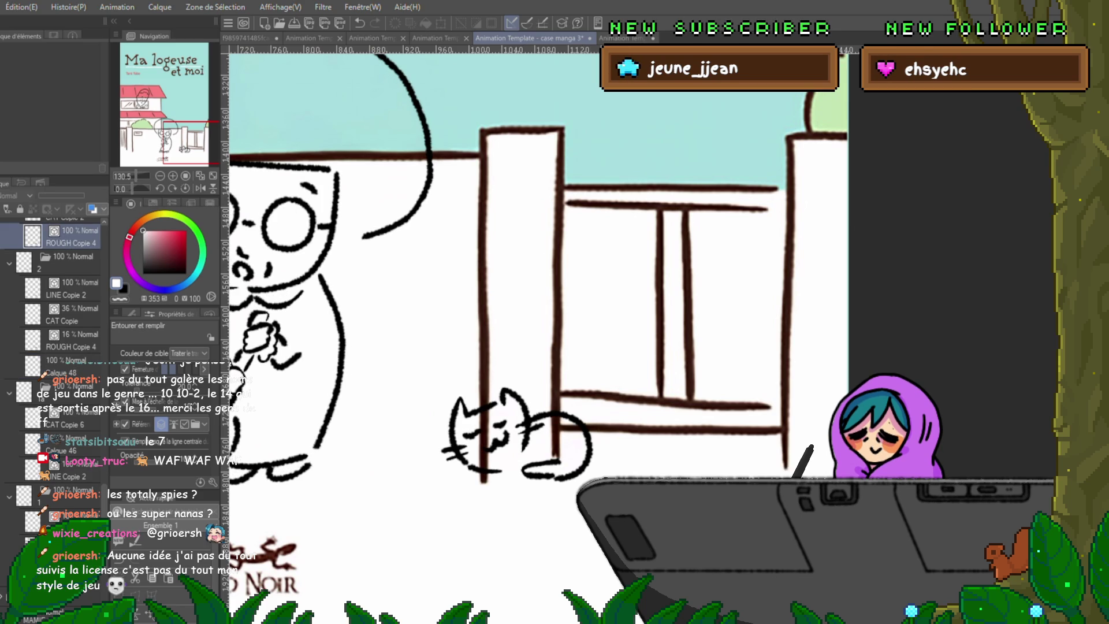
{"action": "key", "text": "ctrl+shift+n"}
{"action": "key", "text": "ctrl+bracketleft"}
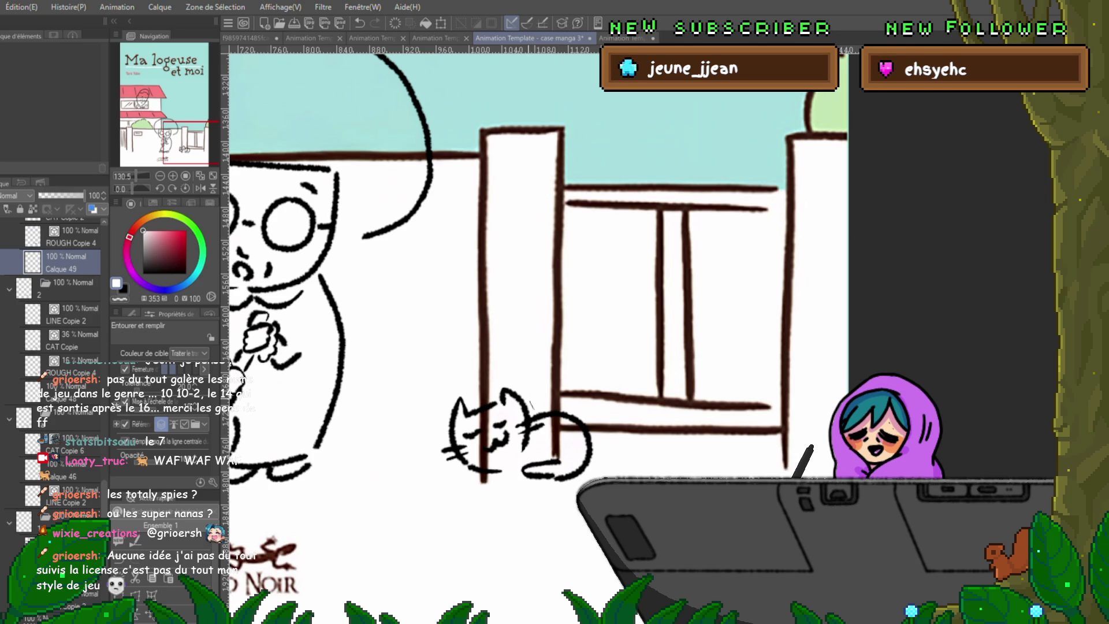
{"action": "mouse_move", "coordinate": [520, 386]}
{"action": "left_mouse_down"}
{"action": "mouse_move", "coordinate": [532, 394]}
{"action": "mouse_move", "coordinate": [512, 383]}
{"action": "left_mouse_up"}
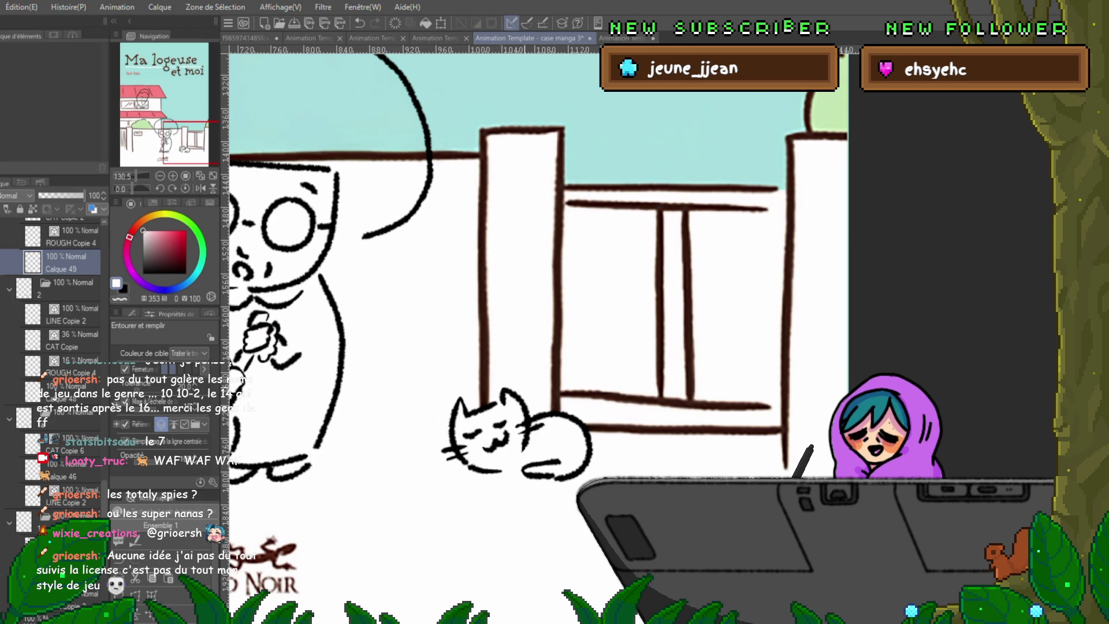
{"action": "key", "text": "Right"}
{"action": "key", "text": "Right"}
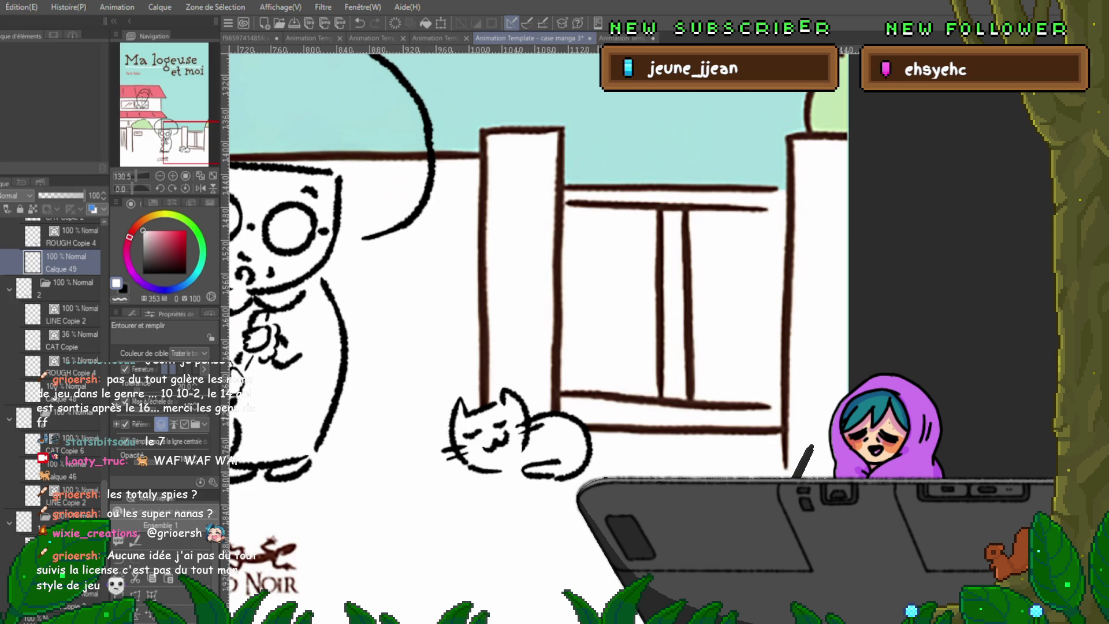
{"action": "key", "text": "Right"}
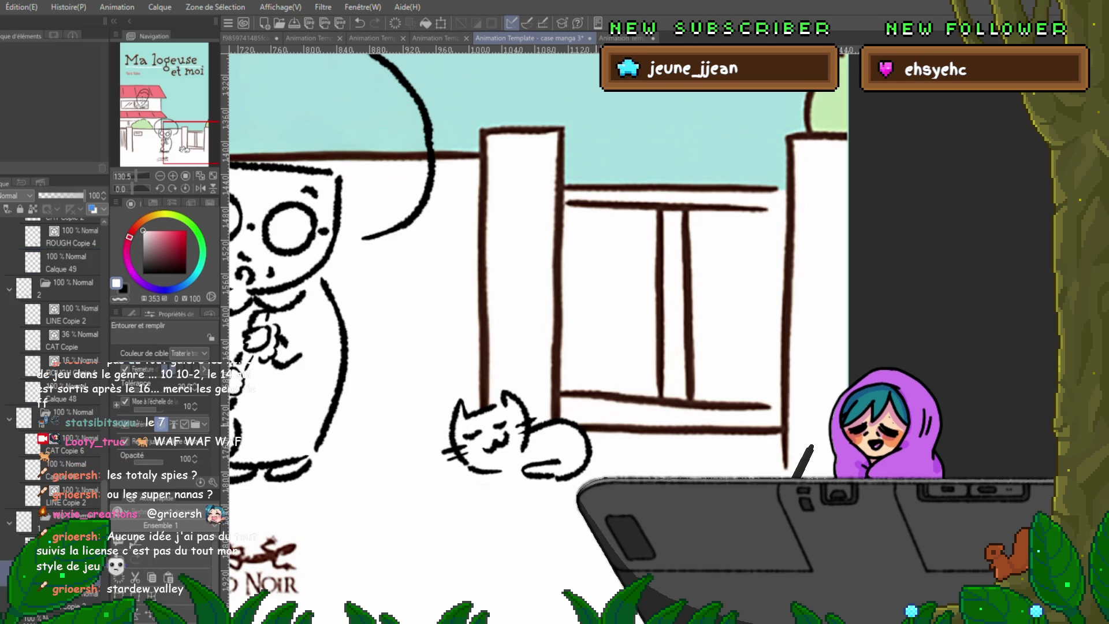
Flip to another frame, pan toward the cat and window, and pick the brush for sketching.
{"action": "key", "text": "space"}
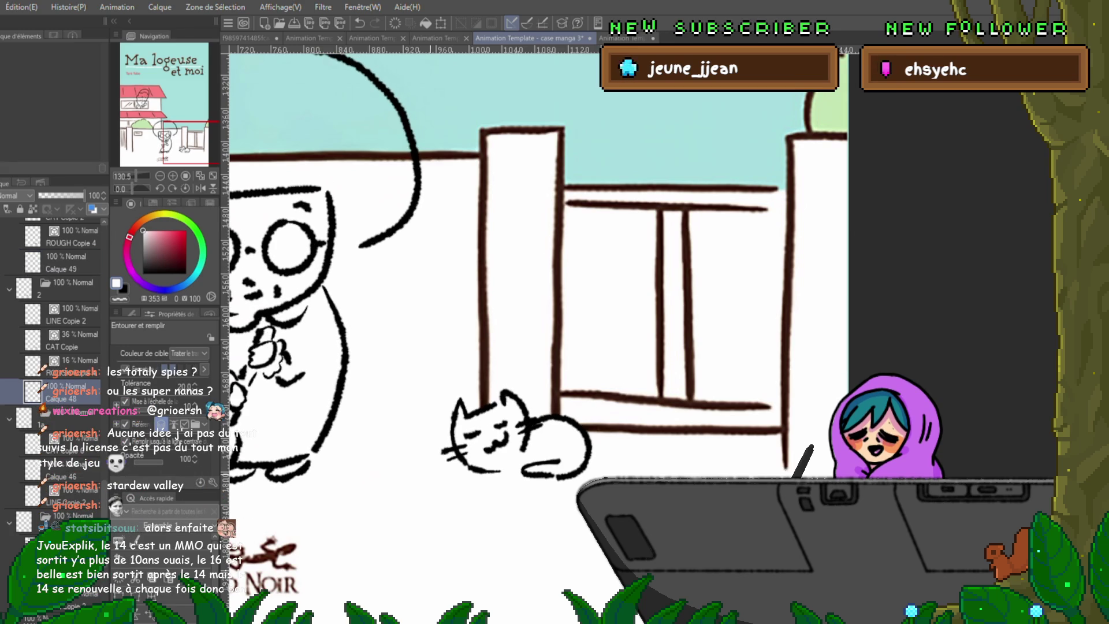
{"action": "left_click_drag", "start_coordinate": [555, 312], "coordinate": [708, 361]}
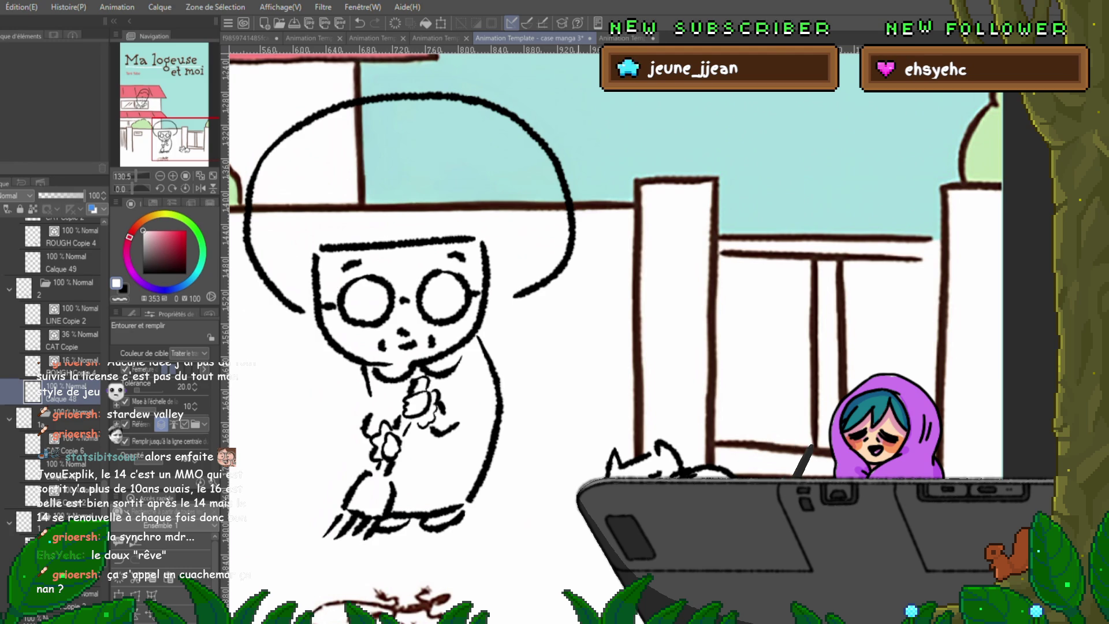
{"action": "left_click_drag", "start_coordinate": [606, 347], "coordinate": [511, 269]}
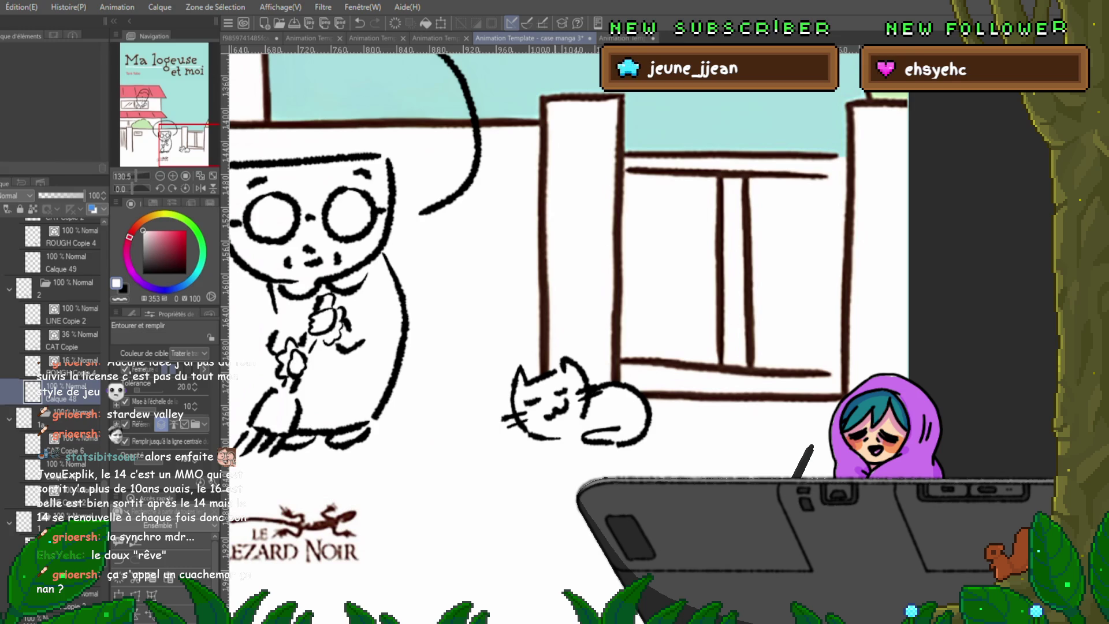
{"action": "scroll", "coordinate": [563, 303], "scroll_direction": "down", "scroll_amount": 2}
{"action": "scroll", "coordinate": [563, 304], "scroll_direction": "right", "scroll_amount": 2}
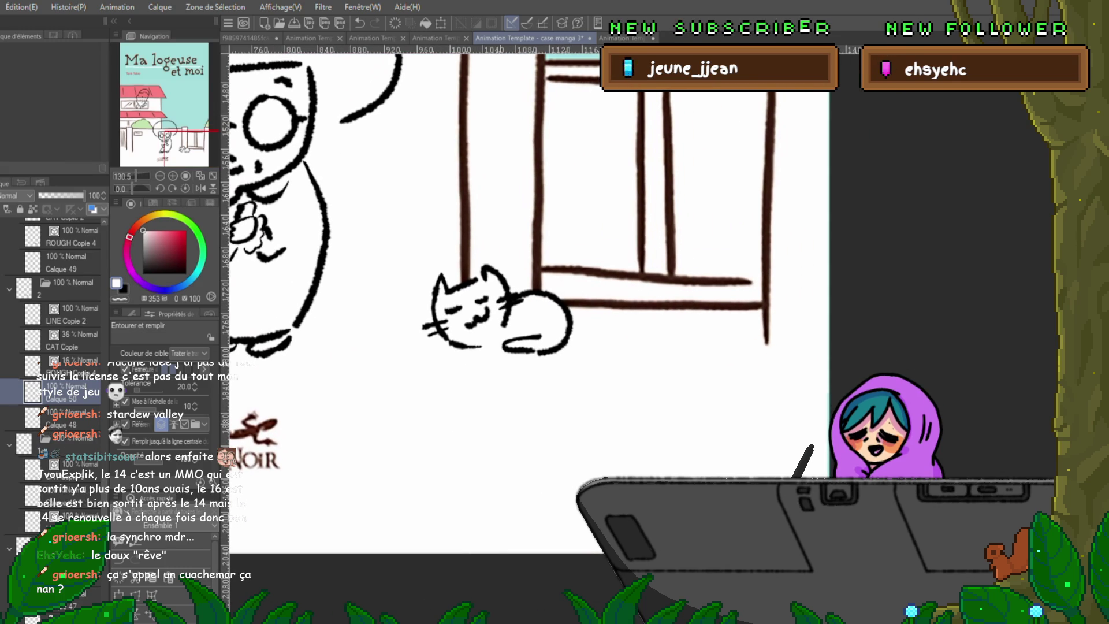
{"action": "key", "text": "p"}
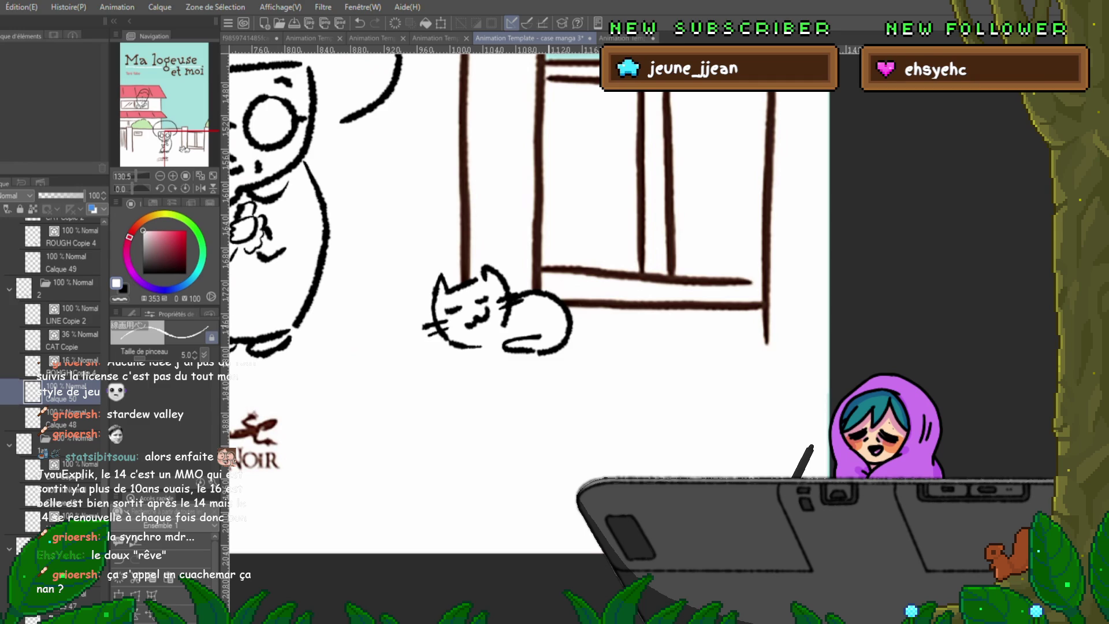
{"action": "key", "text": "x"}
{"action": "left_click_drag", "start_coordinate": [483, 393], "coordinate": [484, 512]}
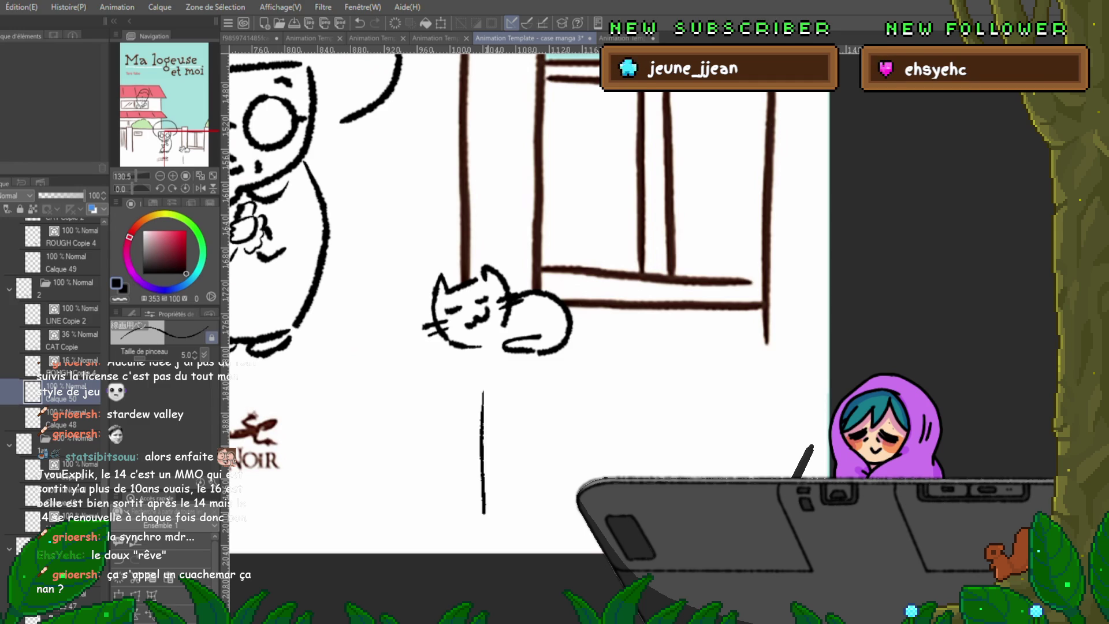
{"action": "mouse_move", "coordinate": [492, 385]}
{"action": "left_mouse_down"}
{"action": "mouse_move", "coordinate": [669, 373]}
{"action": "mouse_move", "coordinate": [666, 461]}
{"action": "left_mouse_up"}
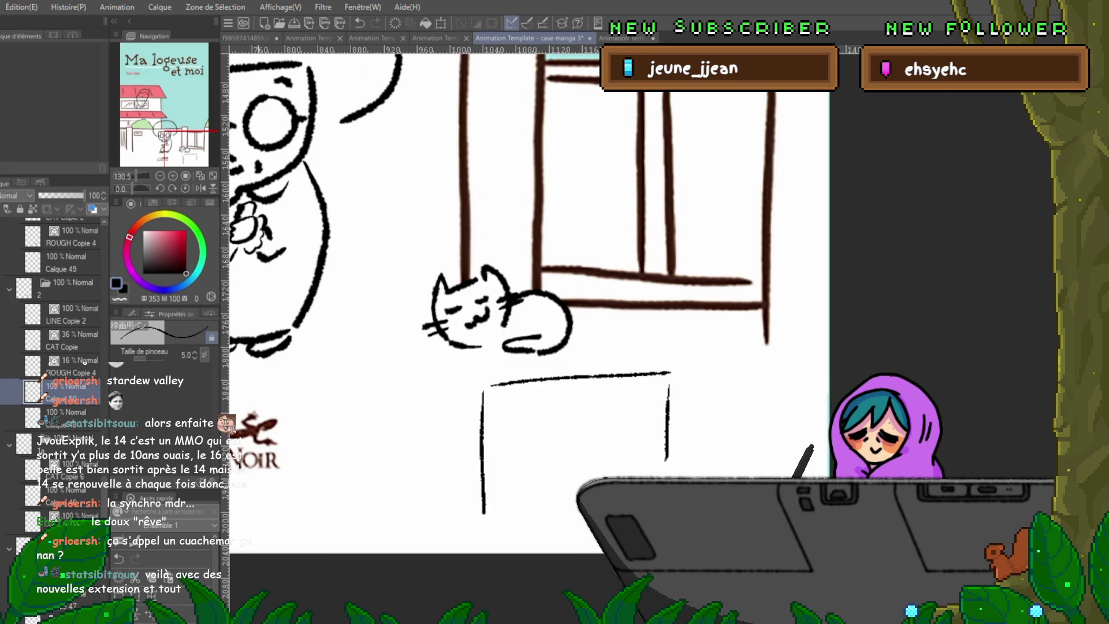
{"action": "left_click_drag", "start_coordinate": [550, 431], "coordinate": [612, 456]}
{"action": "key", "text": "ctrl+z"}
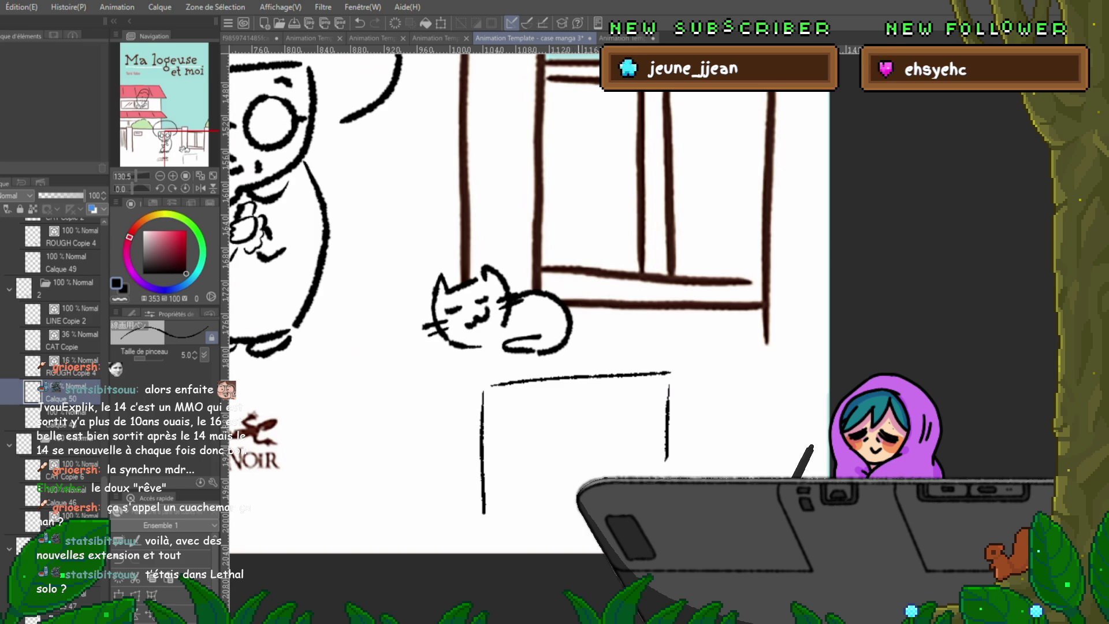
{"action": "left_click", "coordinate": [567, 439]}
{"action": "mouse_move", "coordinate": [572, 425]}
{"action": "left_mouse_down"}
{"action": "mouse_move", "coordinate": [589, 473]}
{"action": "mouse_move", "coordinate": [560, 512]}
{"action": "left_mouse_up"}
{"action": "left_click", "coordinate": [564, 435]}
{"action": "left_click", "coordinate": [578, 435]}
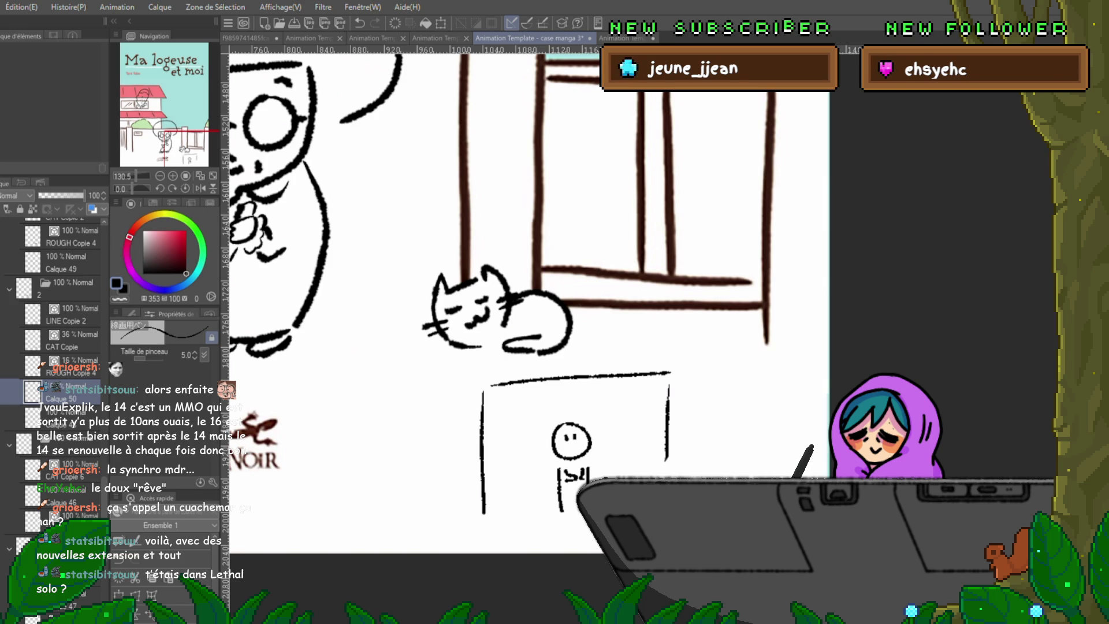
{"action": "left_click_drag", "start_coordinate": [529, 303], "coordinate": [455, 227]}
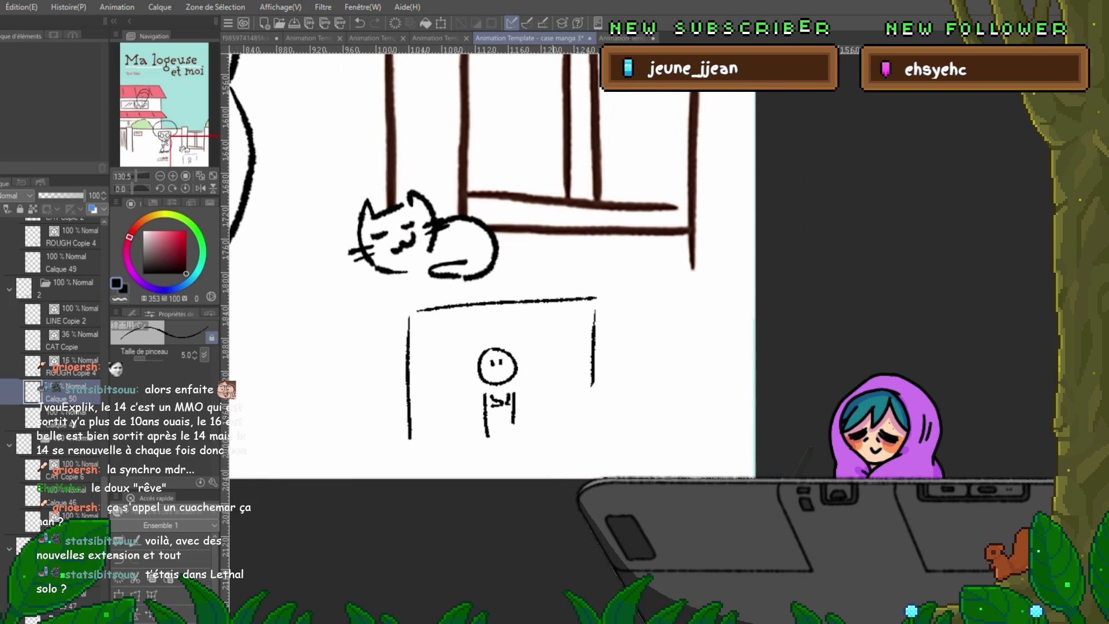
{"action": "left_click_drag", "start_coordinate": [619, 314], "coordinate": [546, 417]}
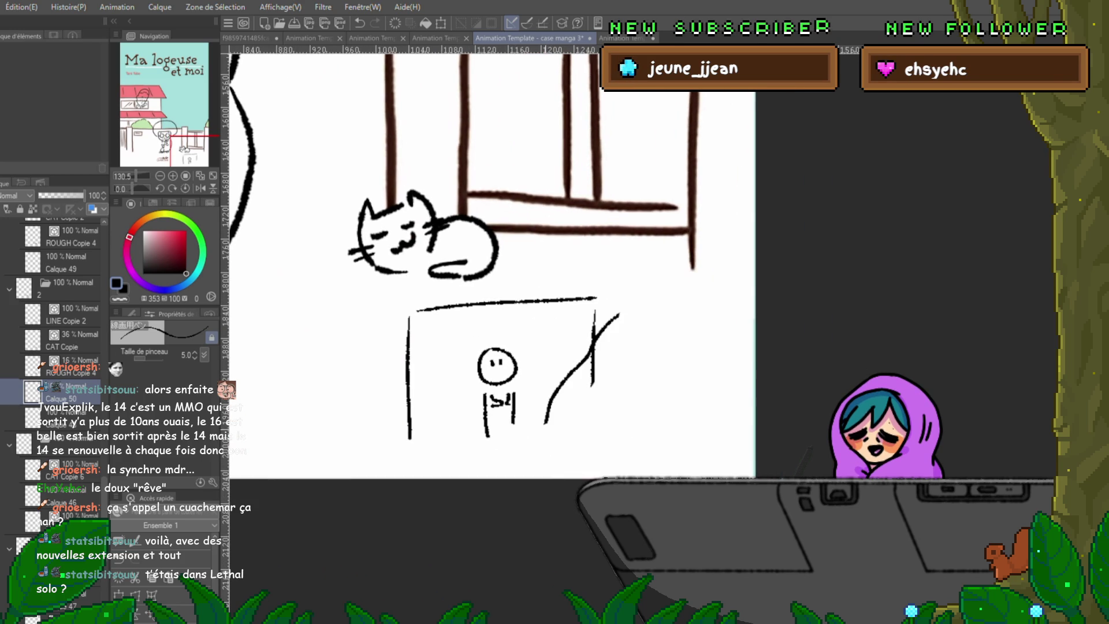
{"action": "left_click", "coordinate": [572, 384]}
{"action": "left_click", "coordinate": [583, 381]}
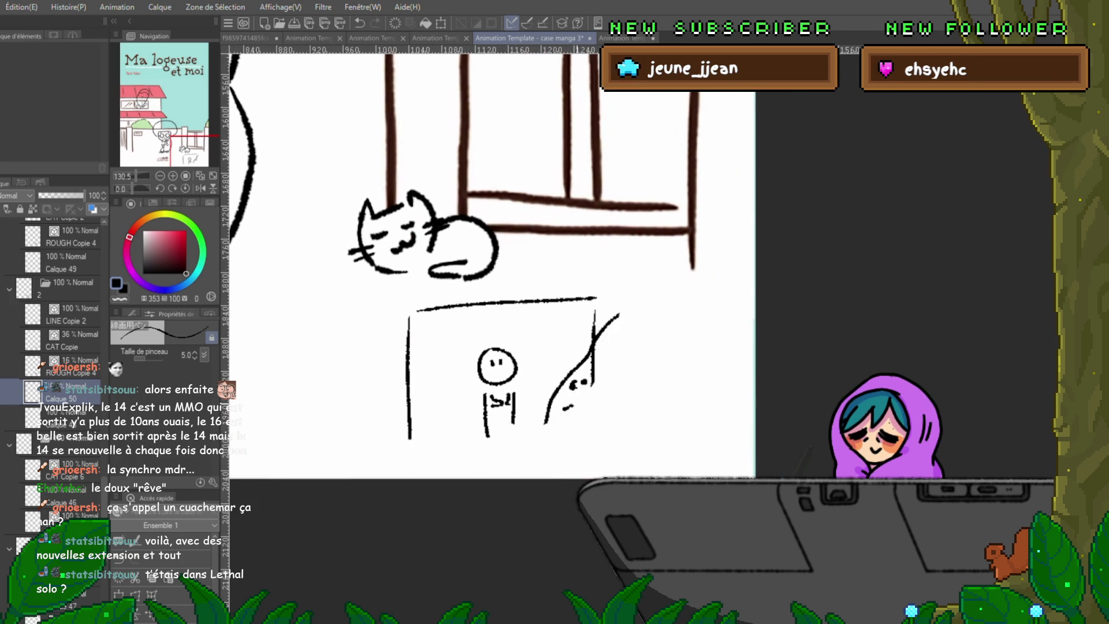
{"action": "key", "text": "ctrl+z"}
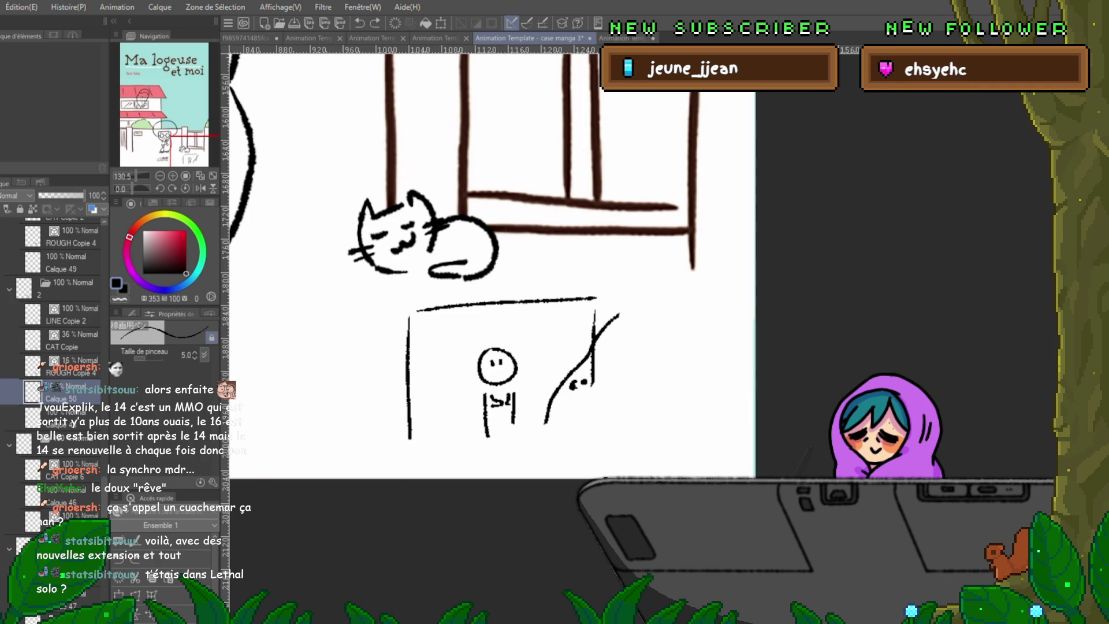
{"action": "key", "text": "Delete"}
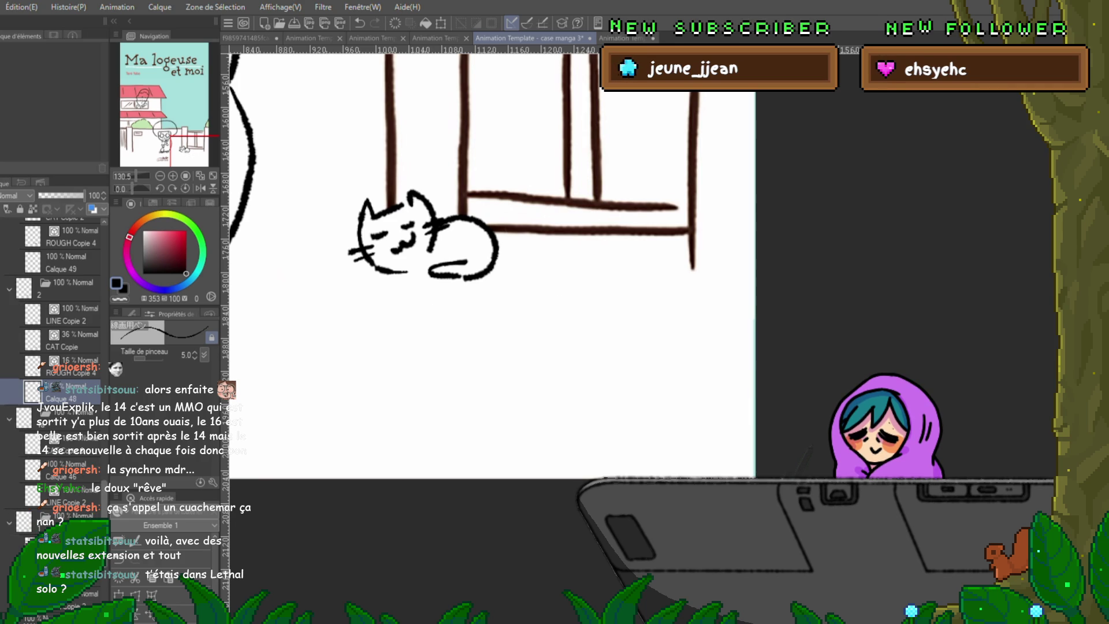
{"action": "scroll", "coordinate": [52, 364], "scroll_direction": "up", "scroll_amount": 10}
On a new layer above Calque 33, sketch a box in the sky split by a middle line.
{"action": "left_click", "coordinate": [52, 231]}
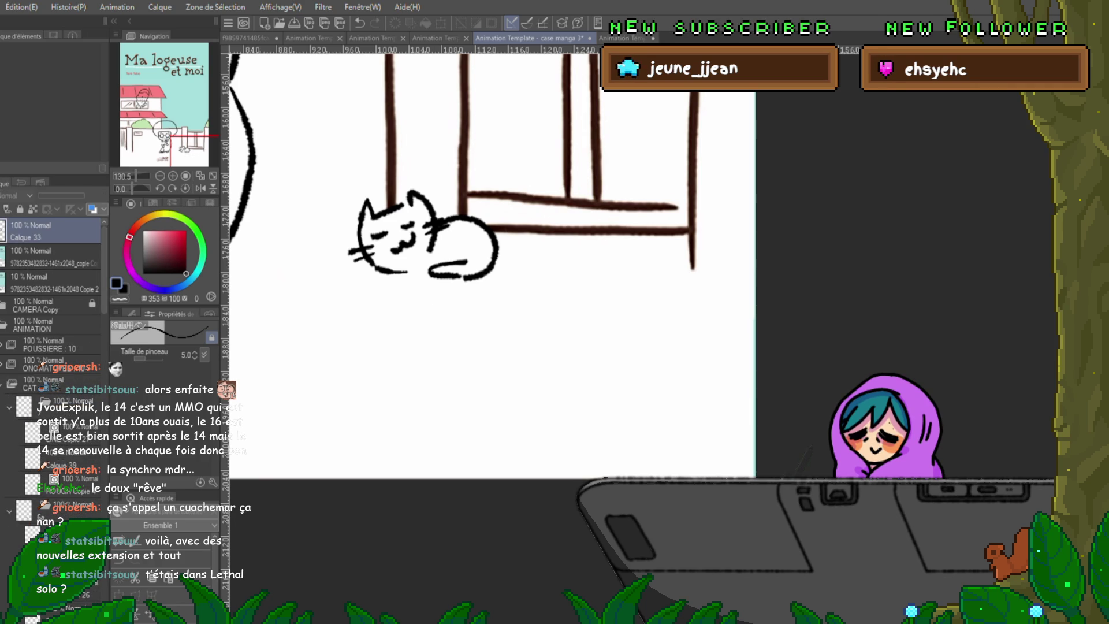
{"action": "key", "text": "ctrl+shift+n"}
{"action": "scroll", "coordinate": [486, 330], "scroll_direction": "up", "scroll_amount": 5}
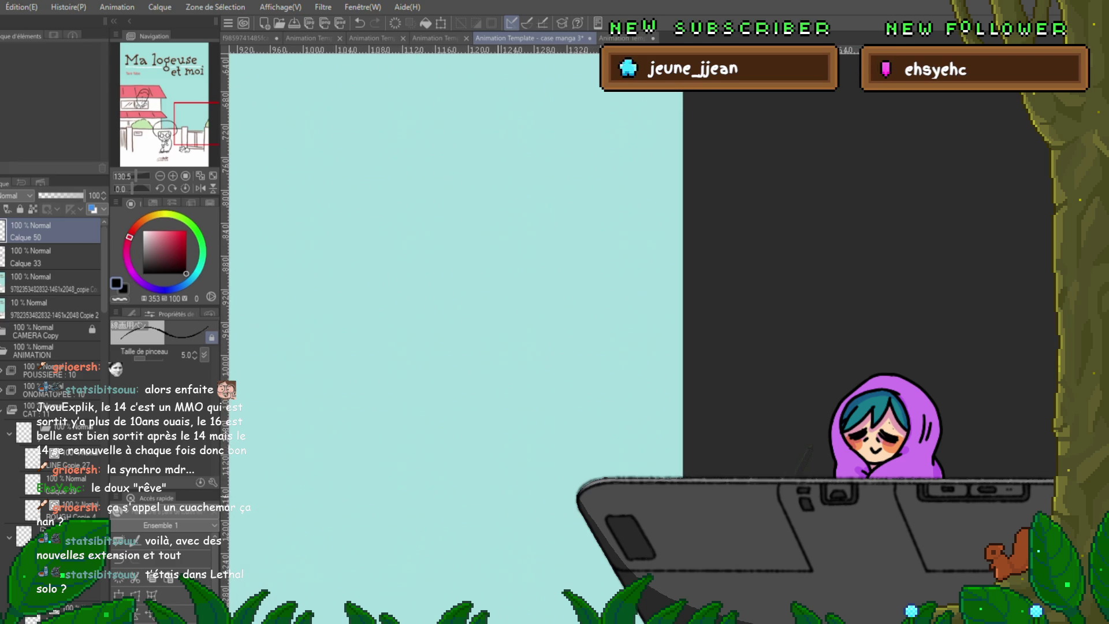
{"action": "scroll", "coordinate": [486, 329], "scroll_direction": "up", "scroll_amount": 3}
{"action": "scroll", "coordinate": [485, 330], "scroll_direction": "left", "scroll_amount": 2}
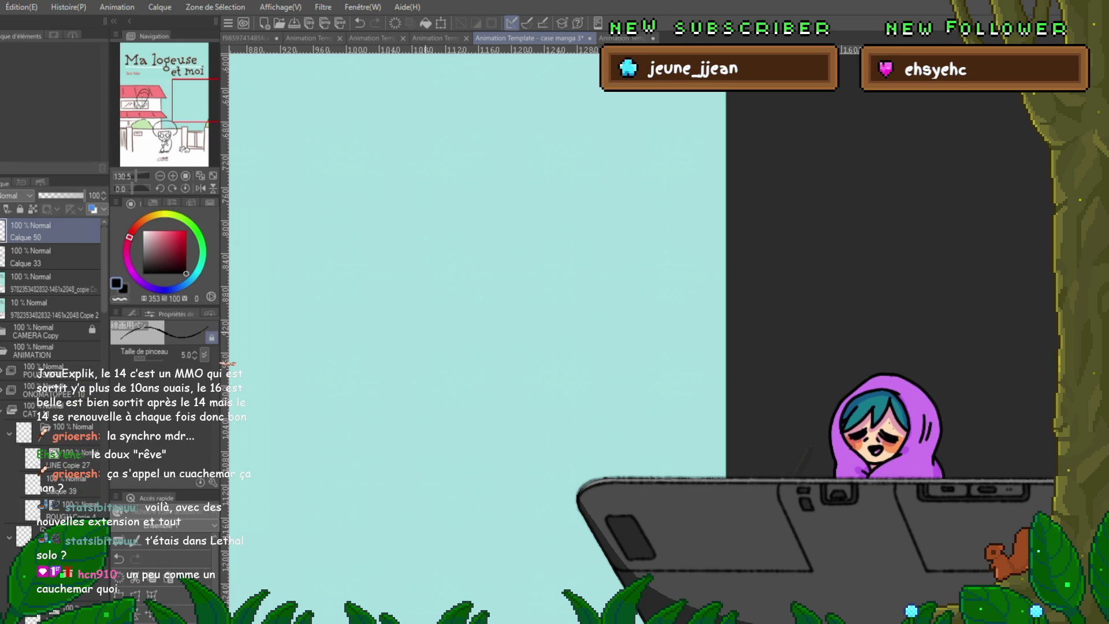
{"action": "left_click_drag", "start_coordinate": [406, 287], "coordinate": [411, 383]}
{"action": "left_click_drag", "start_coordinate": [433, 279], "coordinate": [569, 275]}
{"action": "left_click_drag", "start_coordinate": [574, 276], "coordinate": [587, 417]}
{"action": "left_click_drag", "start_coordinate": [428, 417], "coordinate": [578, 403]}
{"action": "left_click_drag", "start_coordinate": [494, 277], "coordinate": [506, 415]}
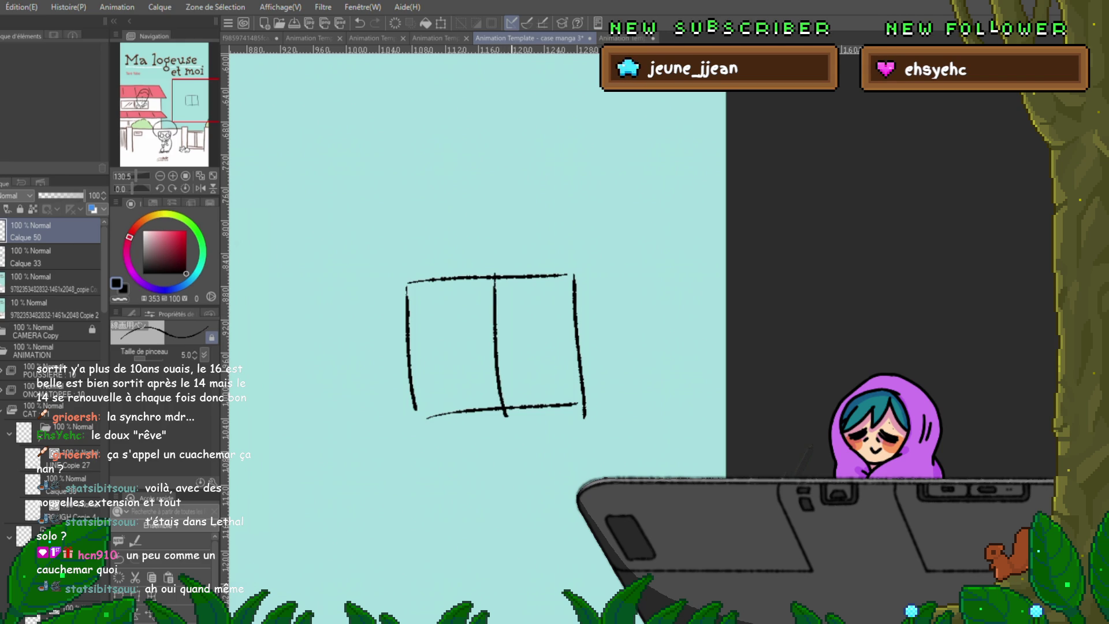
{"action": "scroll", "coordinate": [477, 329], "scroll_direction": "up", "scroll_amount": 3}
Add a slanted roof shape and a larger table outline around the box, undoing a stray stroke.
{"action": "mouse_move", "coordinate": [374, 302]}
{"action": "left_mouse_down"}
{"action": "mouse_move", "coordinate": [352, 375]}
{"action": "mouse_move", "coordinate": [516, 287]}
{"action": "mouse_move", "coordinate": [559, 362]}
{"action": "left_mouse_up"}
{"action": "left_click_drag", "start_coordinate": [365, 369], "coordinate": [560, 362]}
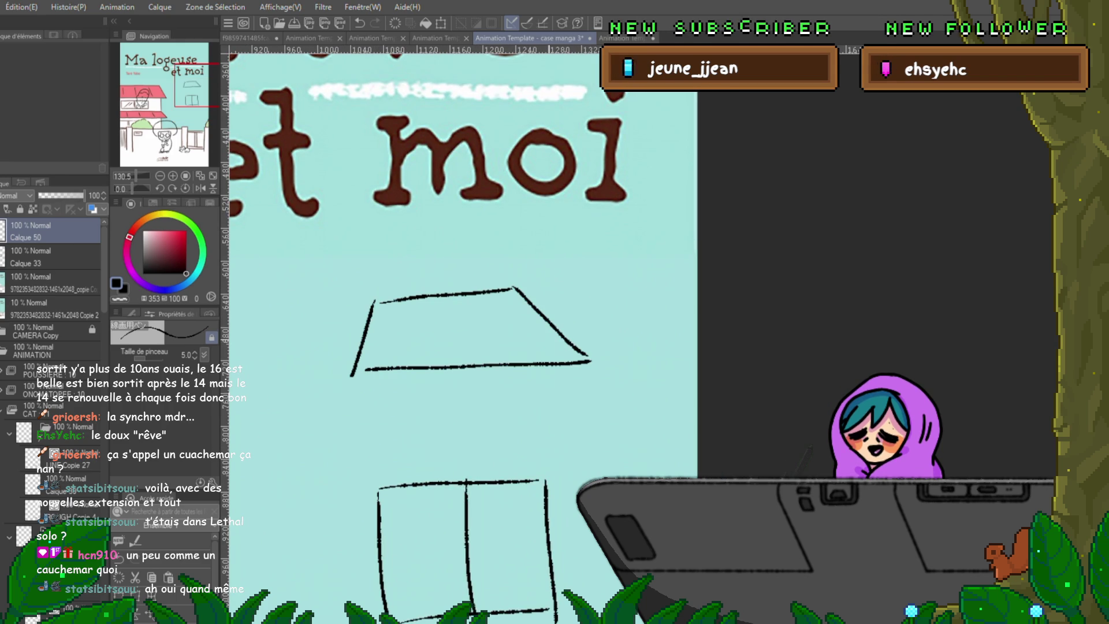
{"action": "mouse_move", "coordinate": [334, 263]}
{"action": "left_mouse_down"}
{"action": "mouse_move", "coordinate": [568, 240]}
{"action": "mouse_move", "coordinate": [697, 351]}
{"action": "left_mouse_up"}
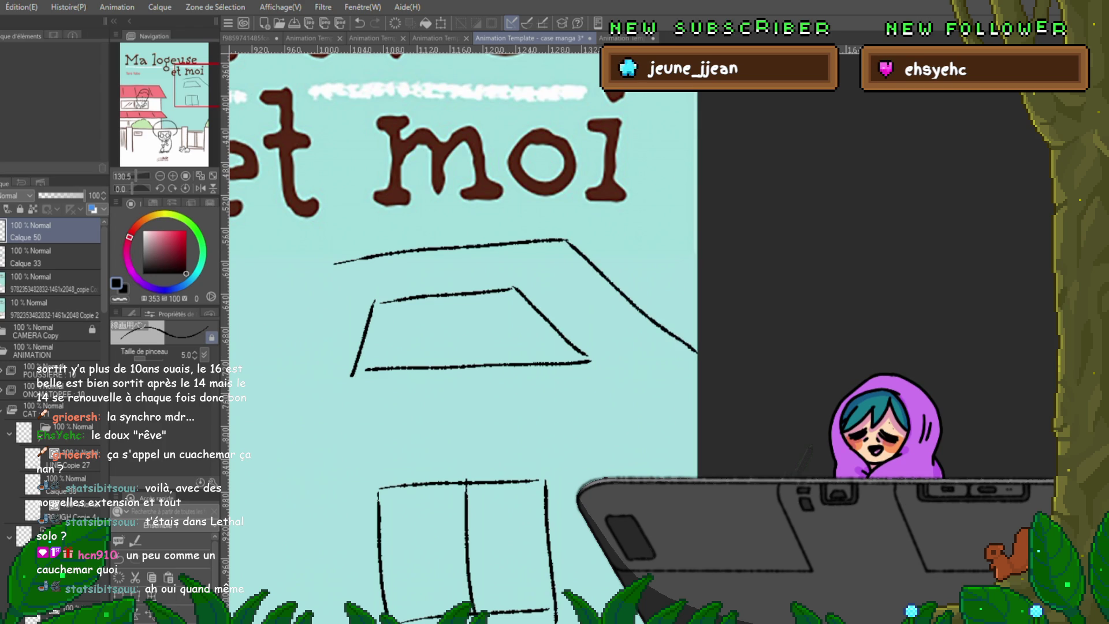
{"action": "mouse_move", "coordinate": [696, 419]}
{"action": "left_mouse_down"}
{"action": "mouse_move", "coordinate": [278, 455]}
{"action": "mouse_move", "coordinate": [319, 253]}
{"action": "left_mouse_up"}
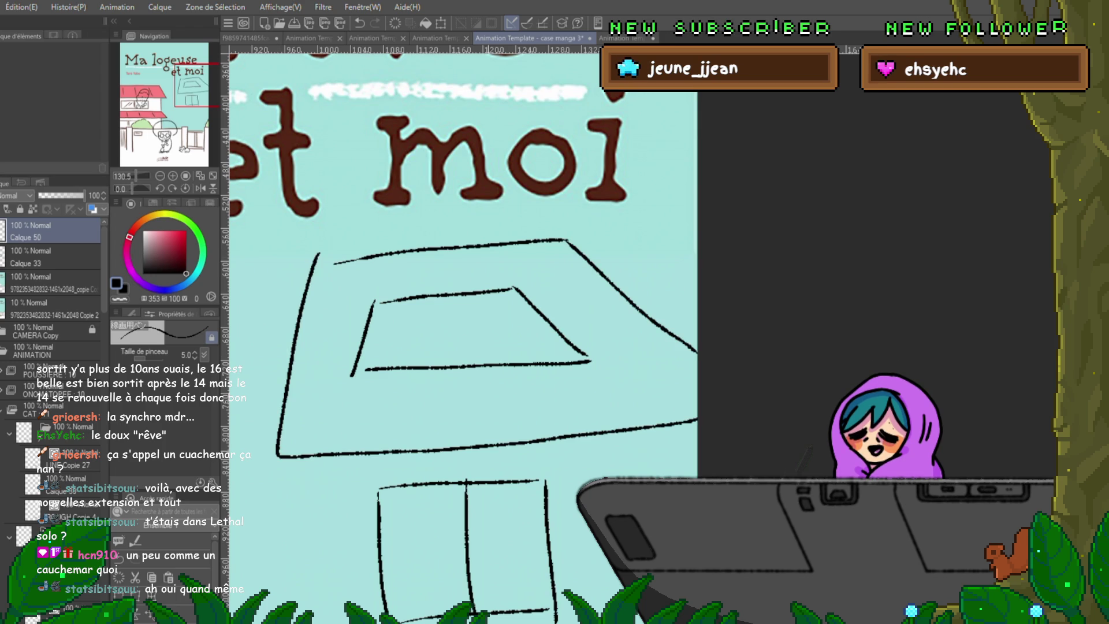
{"action": "mouse_move", "coordinate": [467, 347]}
{"action": "left_mouse_down"}
{"action": "mouse_move", "coordinate": [401, 326]}
{"action": "mouse_move", "coordinate": [470, 322]}
{"action": "left_mouse_up"}
{"action": "key", "text": "ctrl+z"}
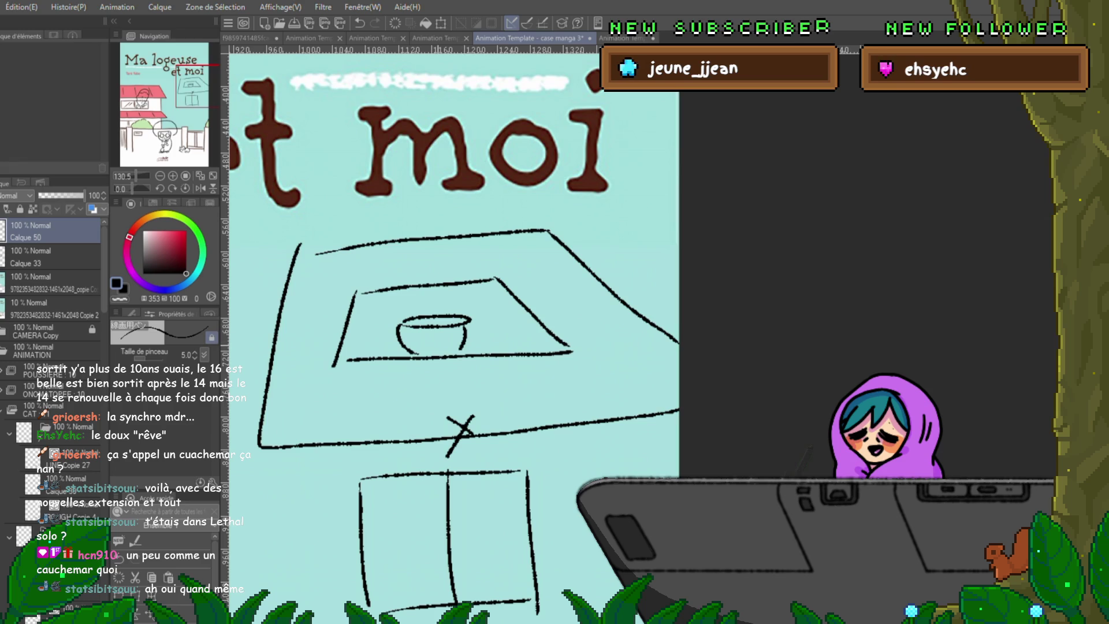
{"action": "left_click_drag", "start_coordinate": [451, 364], "coordinate": [453, 329]}
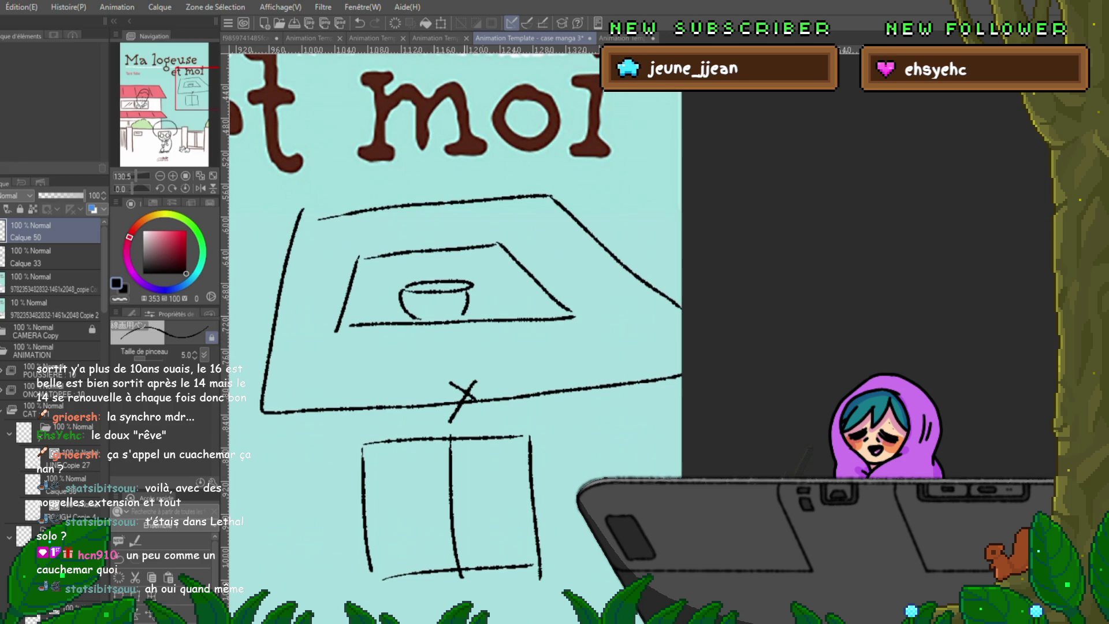
Draw the creature's rounded body, ear, dot eyes, mouth and long looping tail over the table.
{"action": "mouse_move", "coordinate": [348, 295]}
{"action": "left_mouse_down"}
{"action": "mouse_move", "coordinate": [275, 347]}
{"action": "mouse_move", "coordinate": [390, 376]}
{"action": "left_mouse_up"}
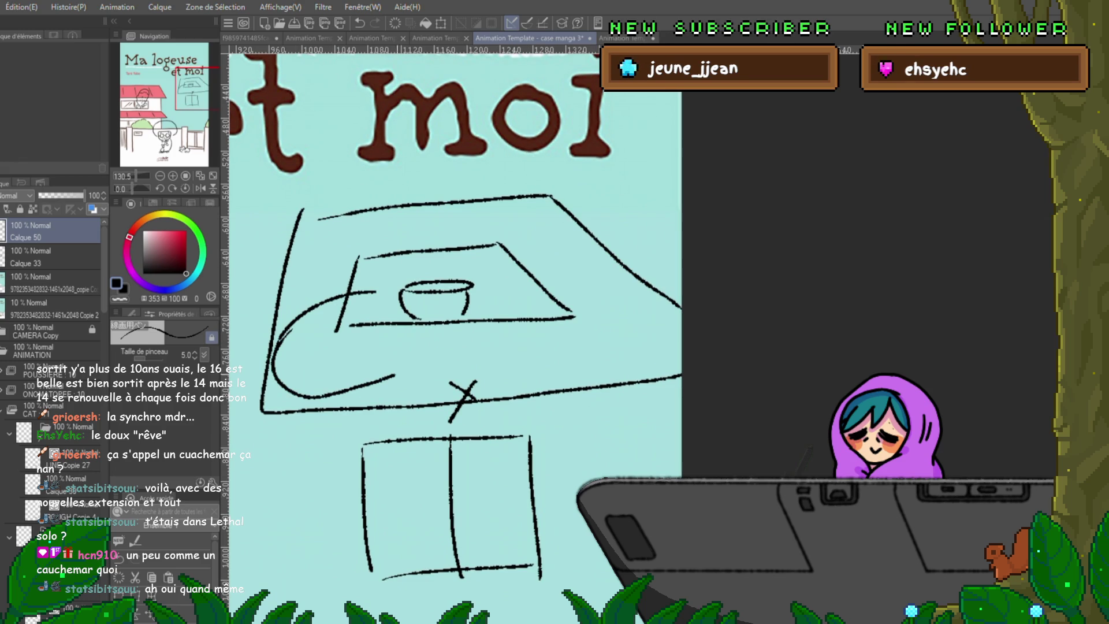
{"action": "left_click_drag", "start_coordinate": [312, 352], "coordinate": [350, 343]}
{"action": "left_click_drag", "start_coordinate": [399, 373], "coordinate": [403, 391]}
{"action": "left_click_drag", "start_coordinate": [320, 407], "coordinate": [347, 397]}
{"action": "left_click_drag", "start_coordinate": [296, 311], "coordinate": [328, 289]}
{"action": "left_click_drag", "start_coordinate": [330, 364], "coordinate": [345, 368]}
{"action": "mouse_move", "coordinate": [593, 317]}
{"action": "left_mouse_down"}
{"action": "mouse_move", "coordinate": [525, 295]}
{"action": "mouse_move", "coordinate": [452, 217]}
{"action": "mouse_move", "coordinate": [662, 296]}
{"action": "mouse_move", "coordinate": [431, 385]}
{"action": "left_mouse_up"}
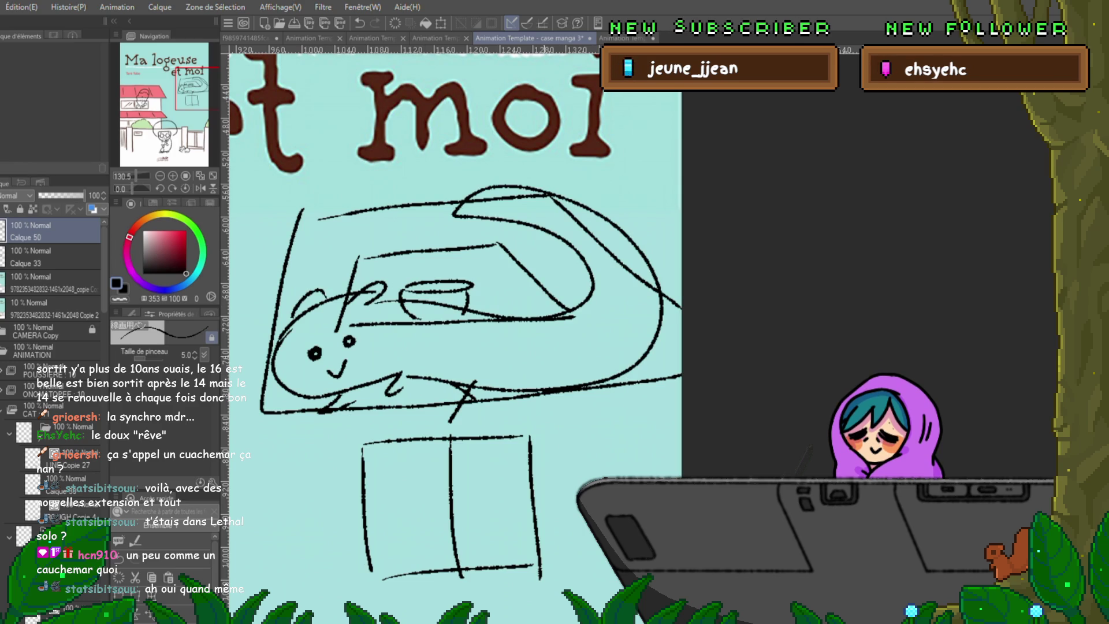
{"action": "scroll", "coordinate": [455, 338], "scroll_direction": "down", "scroll_amount": 5}
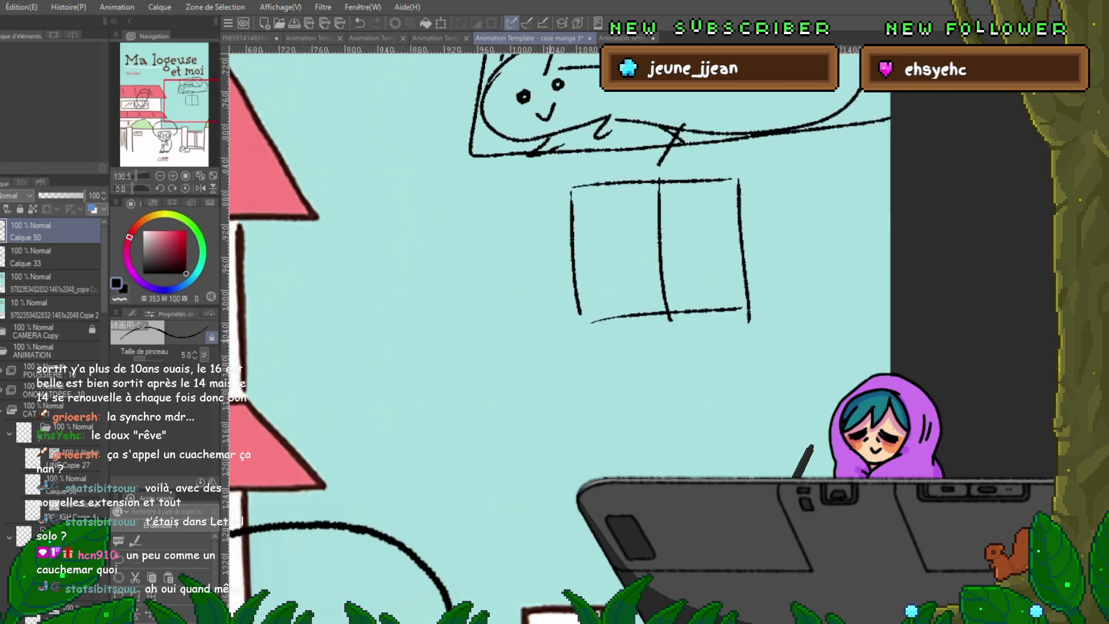
Draw the cube outline below the window doodle with top, middle, bottom and right edges.
{"action": "left_click_drag", "start_coordinate": [520, 347], "coordinate": [487, 269]}
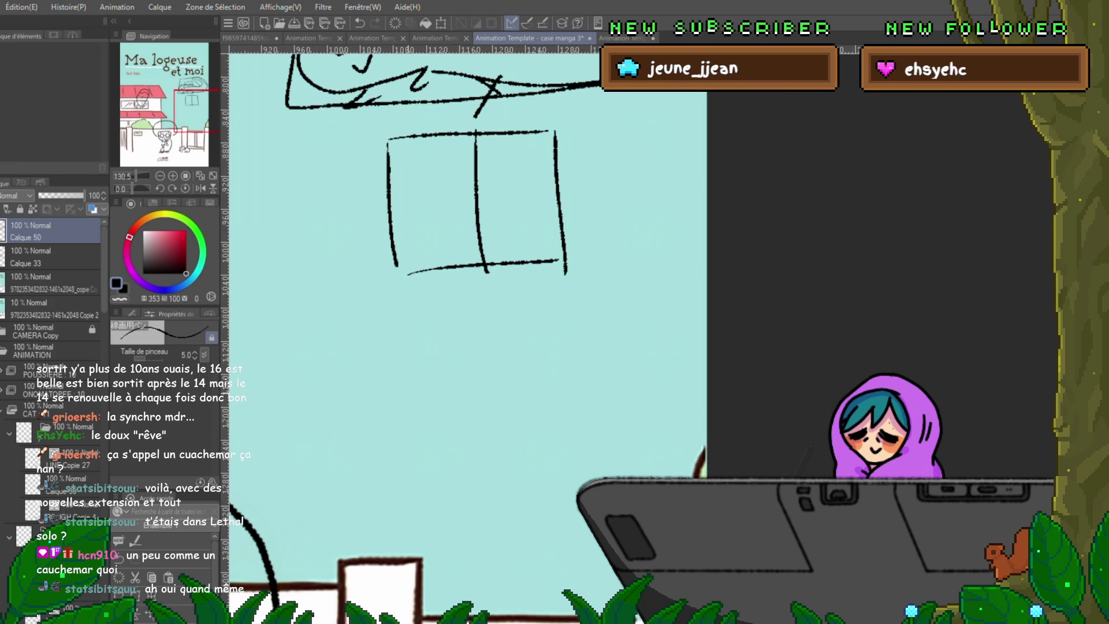
{"action": "mouse_move", "coordinate": [358, 340]}
{"action": "left_mouse_down"}
{"action": "mouse_move", "coordinate": [367, 468]}
{"action": "mouse_move", "coordinate": [522, 320]}
{"action": "left_mouse_up"}
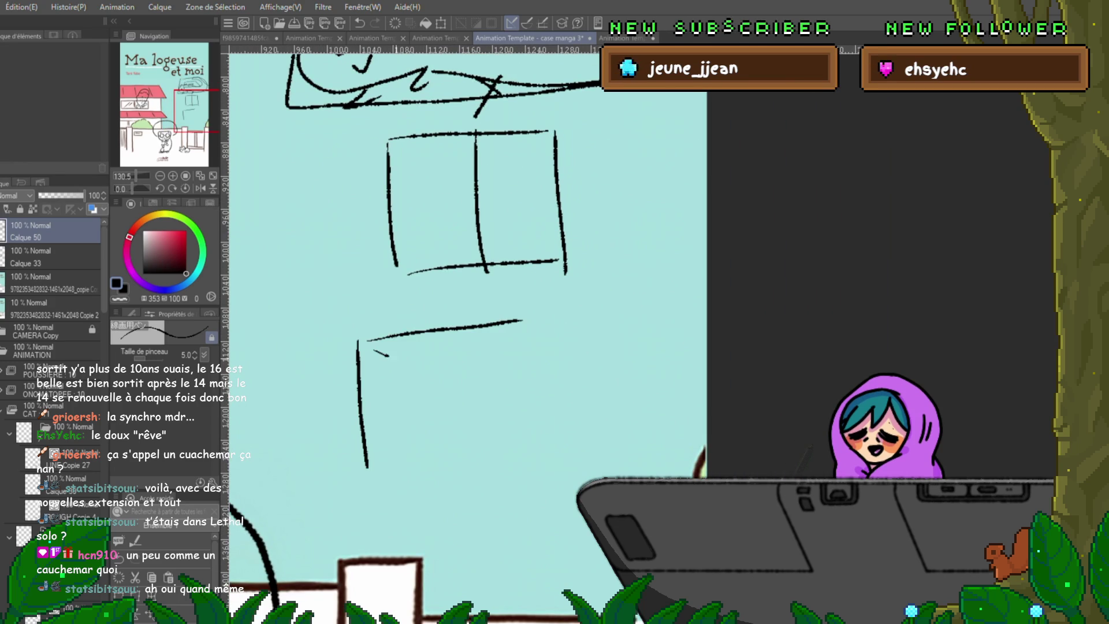
{"action": "left_click_drag", "start_coordinate": [374, 351], "coordinate": [434, 370]}
{"action": "left_click_drag", "start_coordinate": [439, 371], "coordinate": [525, 355]}
{"action": "left_click_drag", "start_coordinate": [437, 381], "coordinate": [435, 499]}
{"action": "left_click_drag", "start_coordinate": [445, 501], "coordinate": [589, 475]}
{"action": "left_click_drag", "start_coordinate": [608, 348], "coordinate": [604, 464]}
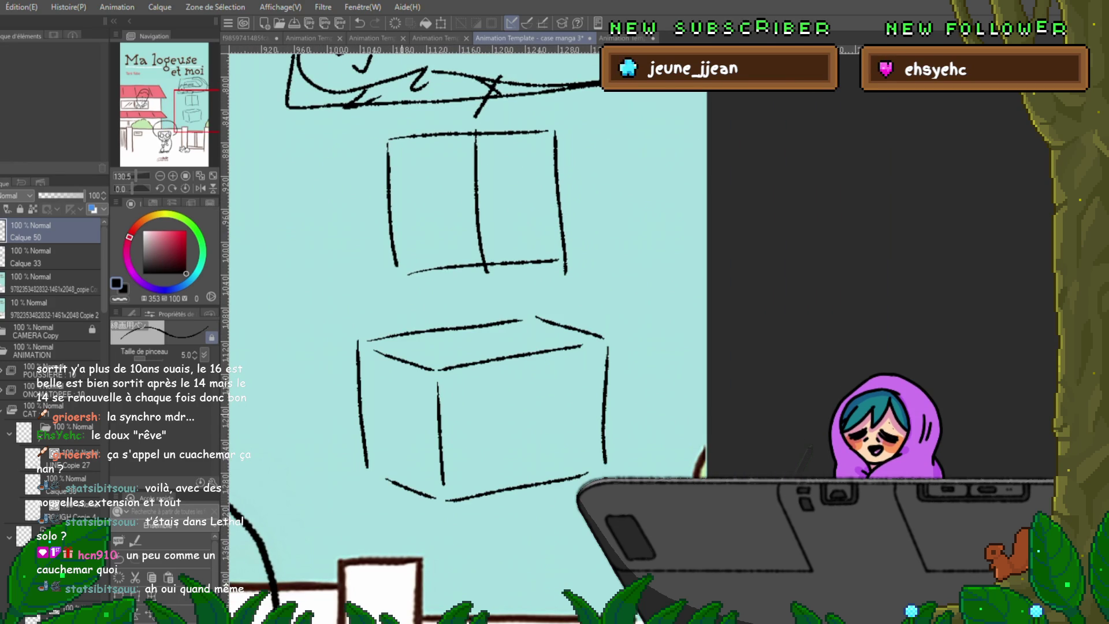
Add smiling faces on the box's side and front, then an arrow pointing left from the box.
{"action": "left_click", "coordinate": [396, 414]}
{"action": "left_click", "coordinate": [403, 413]}
{"action": "left_click_drag", "start_coordinate": [400, 403], "coordinate": [395, 442]}
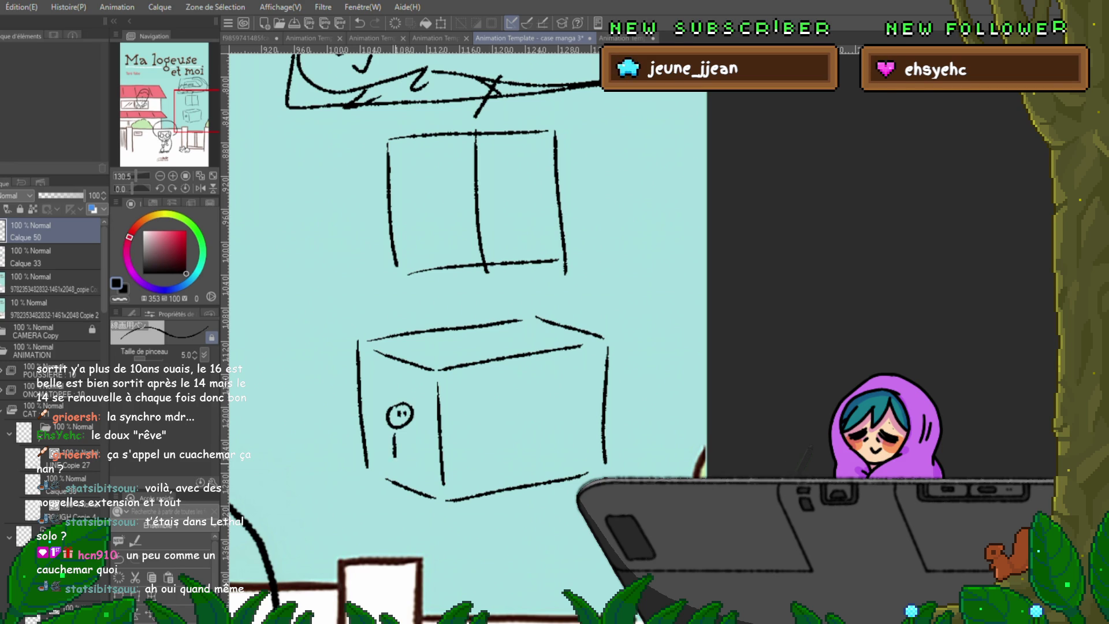
{"action": "mouse_move", "coordinate": [577, 364]}
{"action": "left_mouse_down"}
{"action": "mouse_move", "coordinate": [458, 466]}
{"action": "mouse_move", "coordinate": [578, 463]}
{"action": "left_mouse_up"}
{"action": "left_click", "coordinate": [483, 415]}
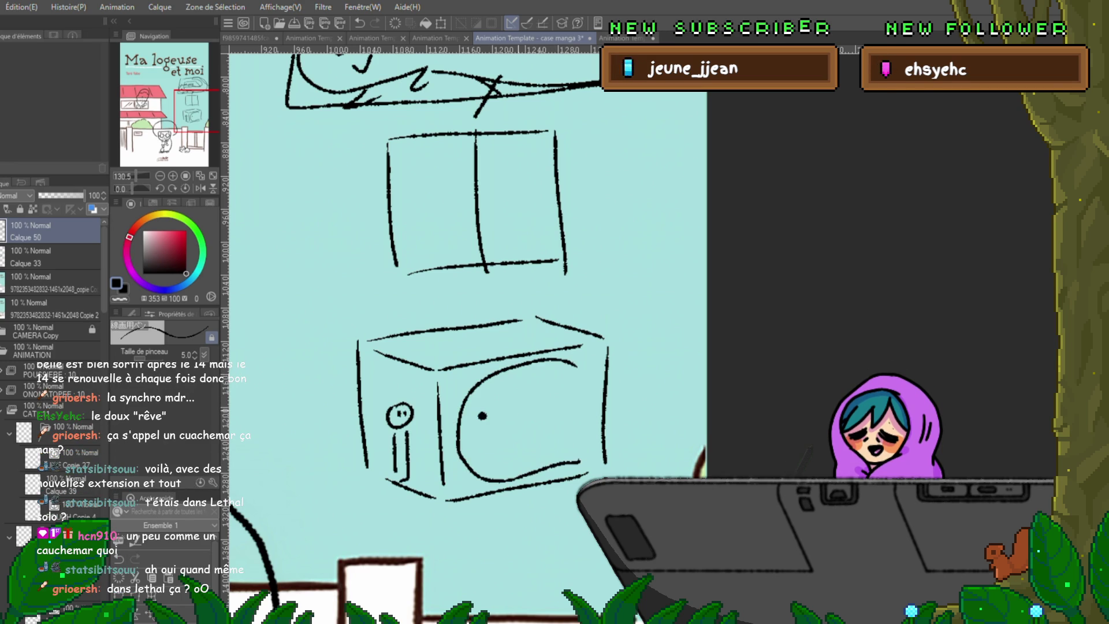
{"action": "left_click_drag", "start_coordinate": [478, 455], "coordinate": [563, 439]}
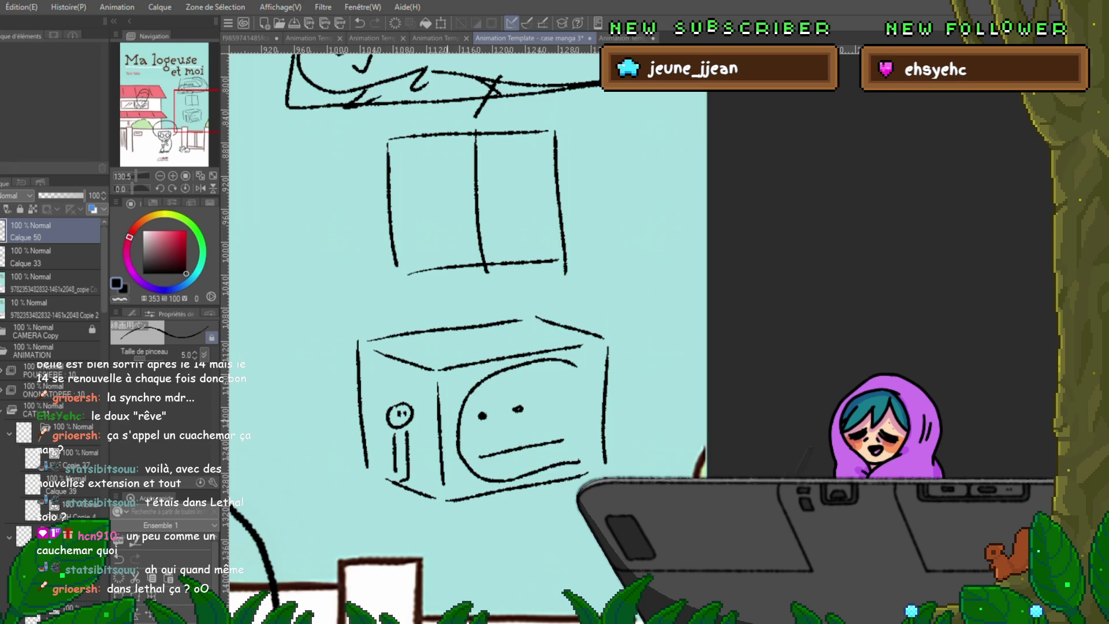
{"action": "mouse_move", "coordinate": [358, 392]}
{"action": "left_mouse_down"}
{"action": "mouse_move", "coordinate": [274, 419]}
{"action": "mouse_move", "coordinate": [298, 431]}
{"action": "left_mouse_up"}
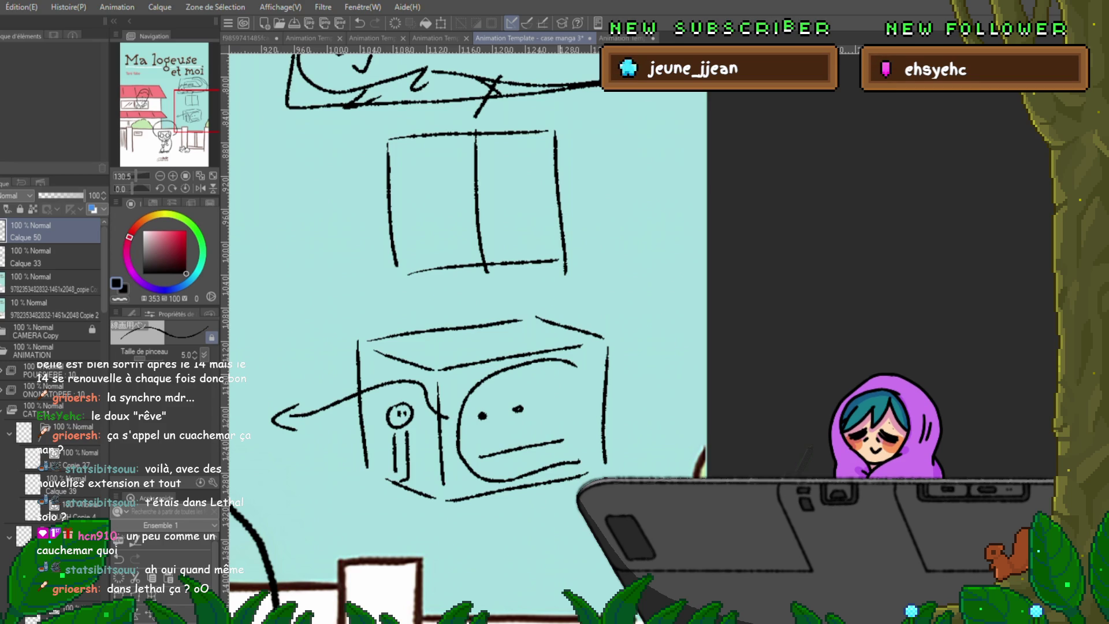
{"action": "scroll", "coordinate": [468, 329], "scroll_direction": "up", "scroll_amount": 5}
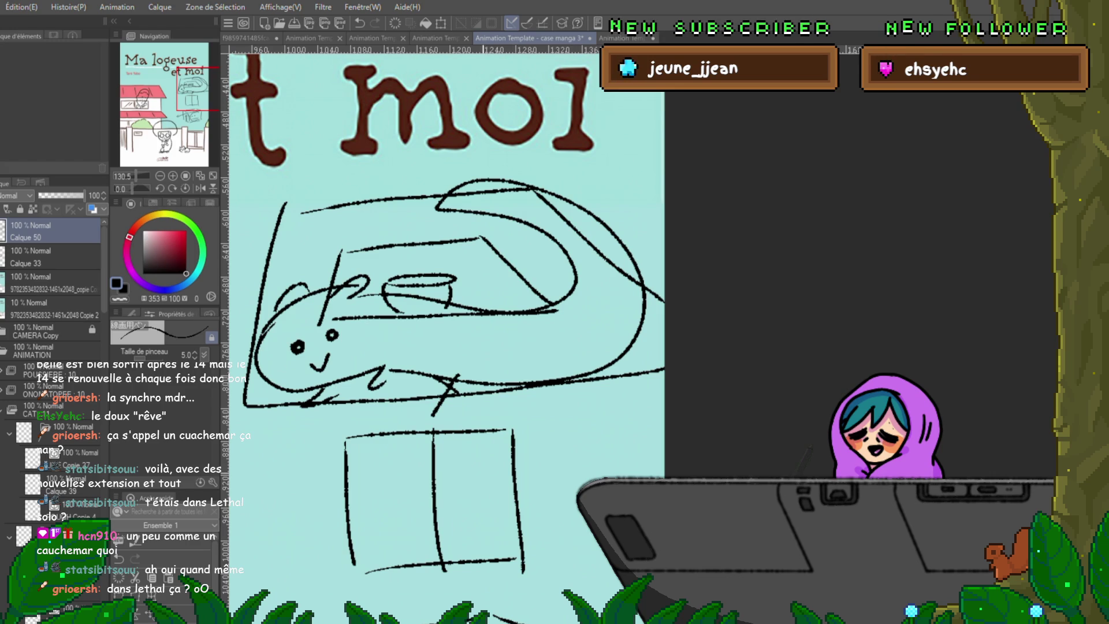
{"action": "scroll", "coordinate": [468, 338], "scroll_direction": "down", "scroll_amount": 3}
{"action": "scroll", "coordinate": [468, 338], "scroll_direction": "down", "scroll_amount": 3}
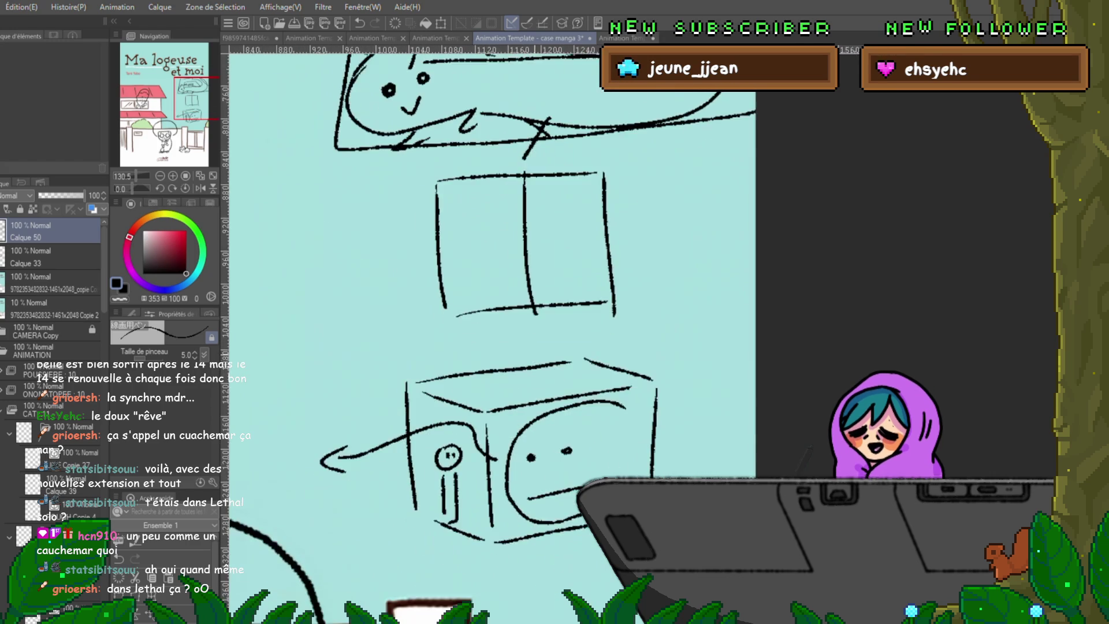
{"action": "scroll", "coordinate": [468, 338], "scroll_direction": "down", "scroll_amount": 2}
Hide the sky doodle sketch layer, collapse the layer folder and select the character's layer.
{"action": "left_click_drag", "start_coordinate": [468, 337], "coordinate": [466, 334]}
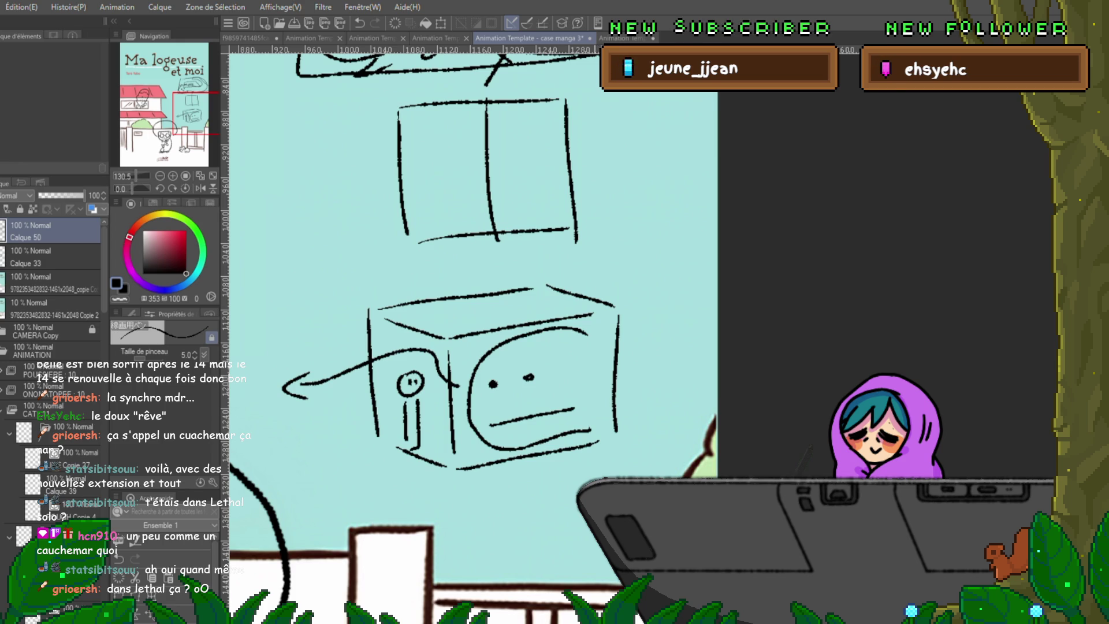
{"action": "key", "text": "Delete"}
{"action": "scroll", "coordinate": [472, 338], "scroll_direction": "down", "scroll_amount": 1}
{"action": "scroll", "coordinate": [472, 338], "scroll_direction": "down", "scroll_amount": 5}
{"action": "scroll", "coordinate": [473, 338], "scroll_direction": "left", "scroll_amount": 3}
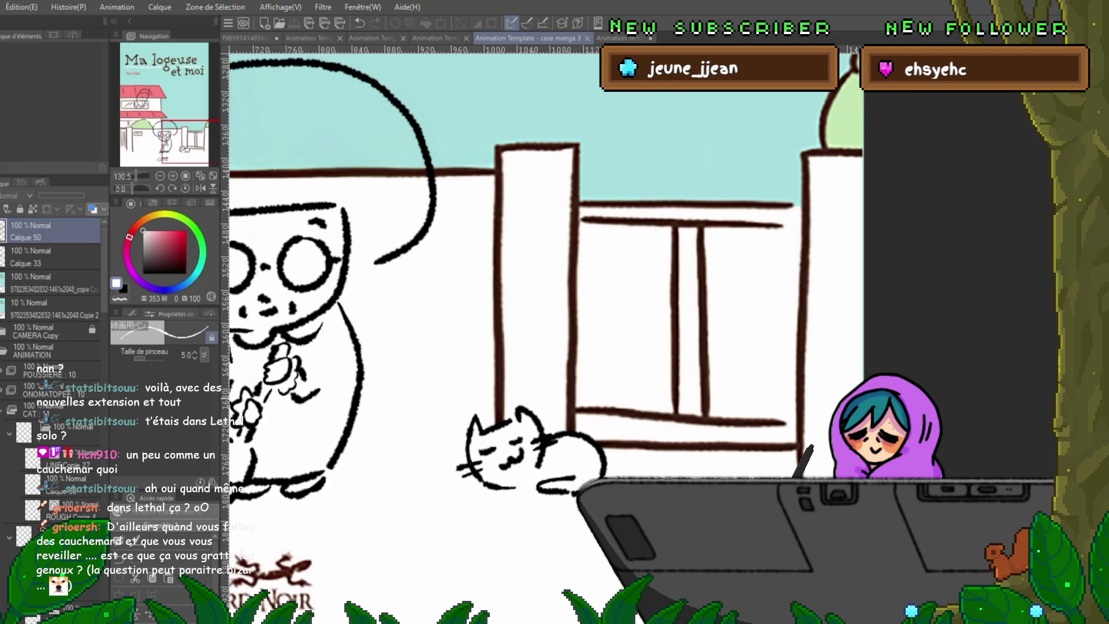
{"action": "scroll", "coordinate": [636, 335], "scroll_direction": "left", "scroll_amount": 5}
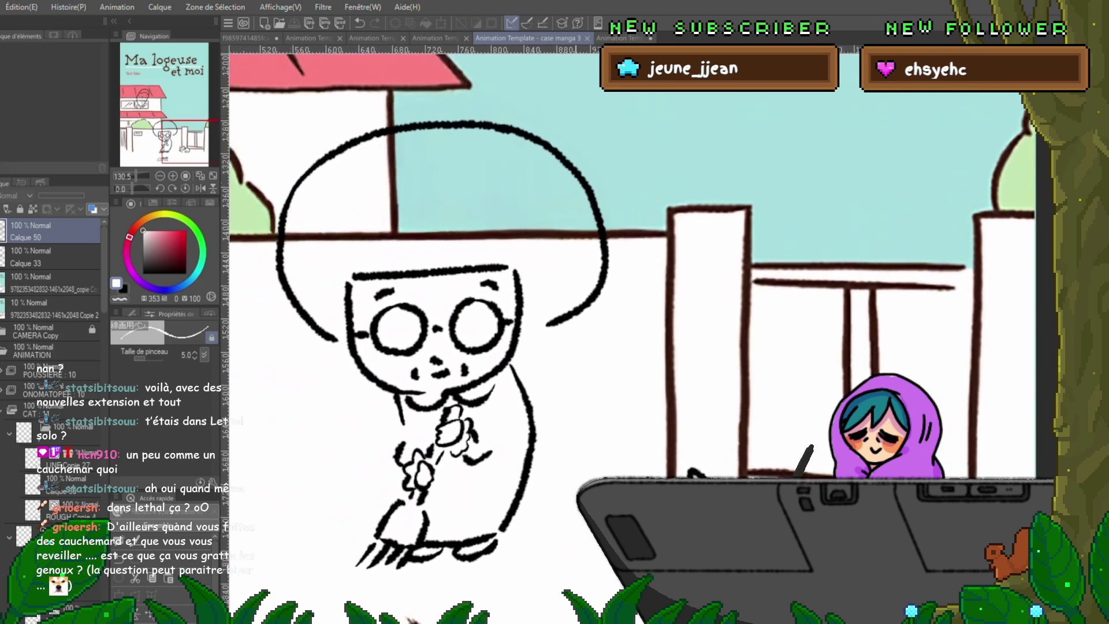
{"action": "scroll", "coordinate": [636, 263], "scroll_direction": "right", "scroll_amount": 1}
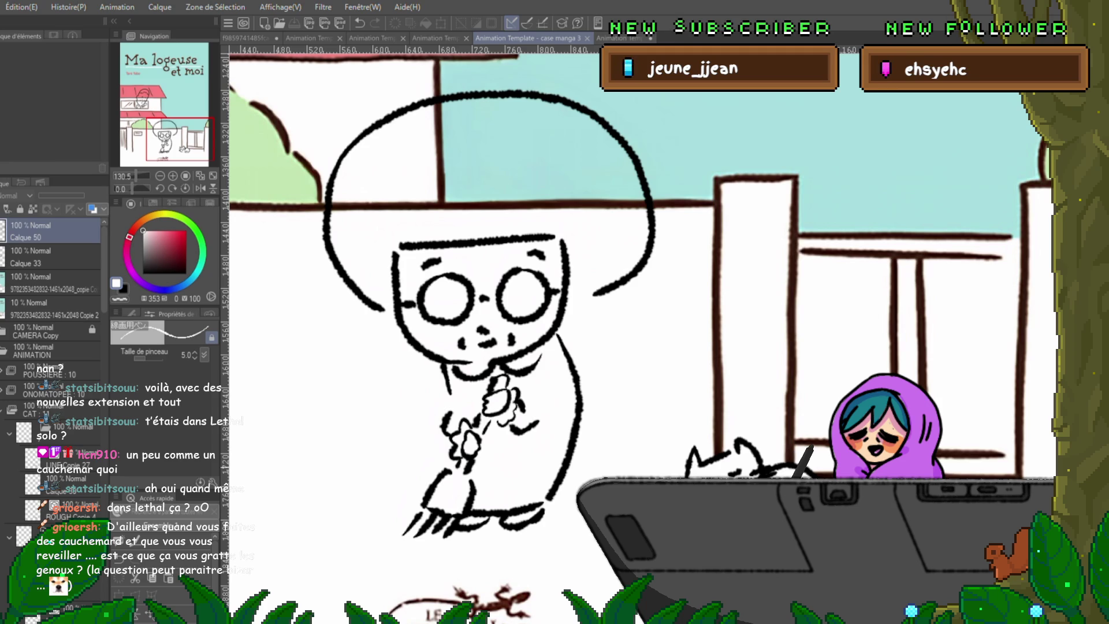
{"action": "scroll", "coordinate": [53, 390], "scroll_direction": "down", "scroll_amount": 3}
{"action": "scroll", "coordinate": [53, 390], "scroll_direction": "down", "scroll_amount": 3}
{"action": "scroll", "coordinate": [52, 390], "scroll_direction": "down", "scroll_amount": 3}
{"action": "scroll", "coordinate": [52, 390], "scroll_direction": "down", "scroll_amount": 3}
{"action": "scroll", "coordinate": [53, 347], "scroll_direction": "down", "scroll_amount": 3}
{"action": "scroll", "coordinate": [52, 347], "scroll_direction": "down", "scroll_amount": 3}
{"action": "scroll", "coordinate": [52, 346], "scroll_direction": "down", "scroll_amount": 3}
{"action": "left_click", "coordinate": [9, 422]}
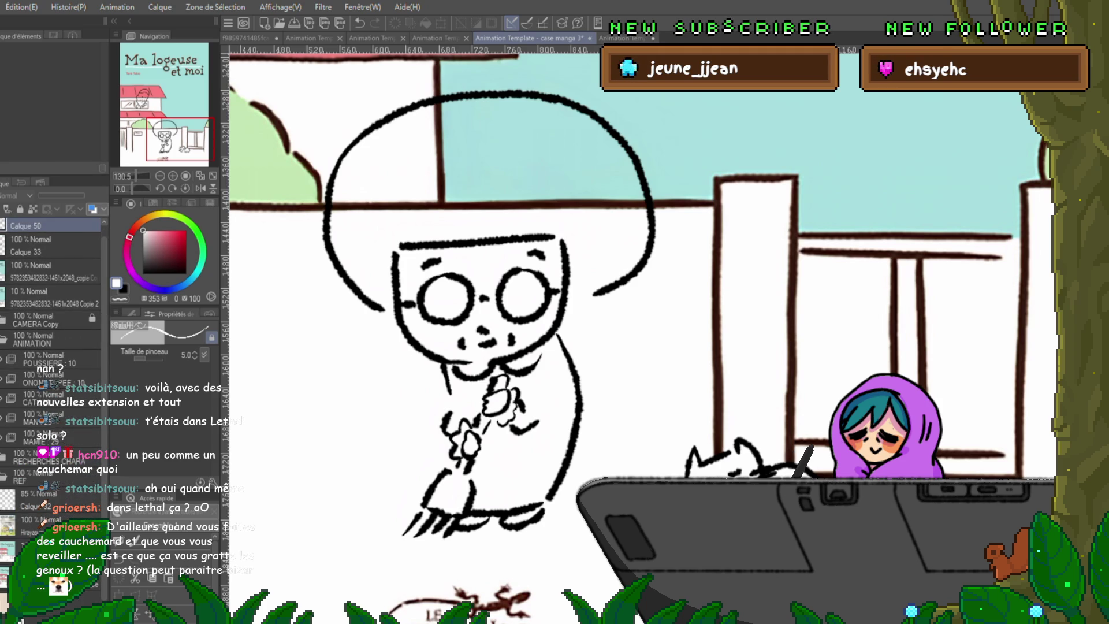
{"action": "left_click", "coordinate": [52, 417]}
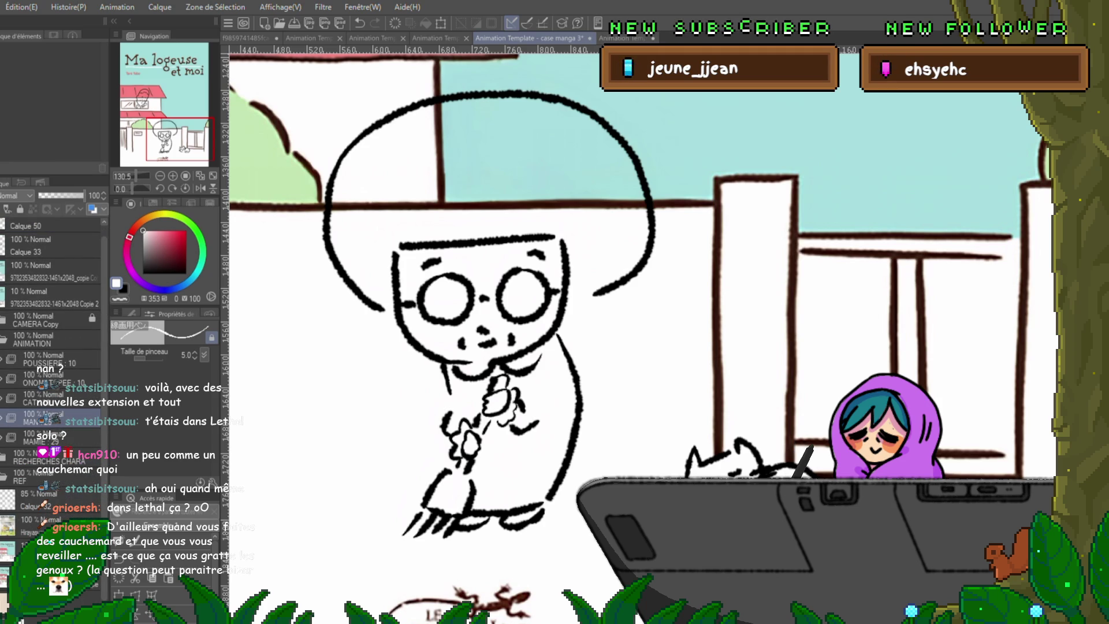
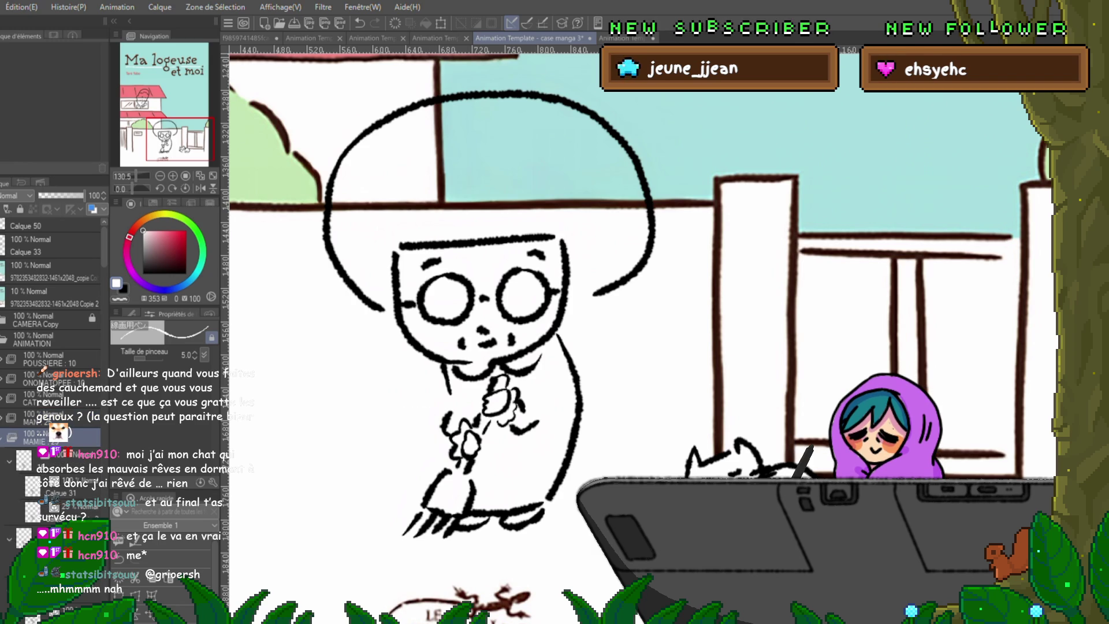
Advance to the frame where the grandma raises her hand and switch to enclose-and-fill.
{"action": "key", "text": "Right"}
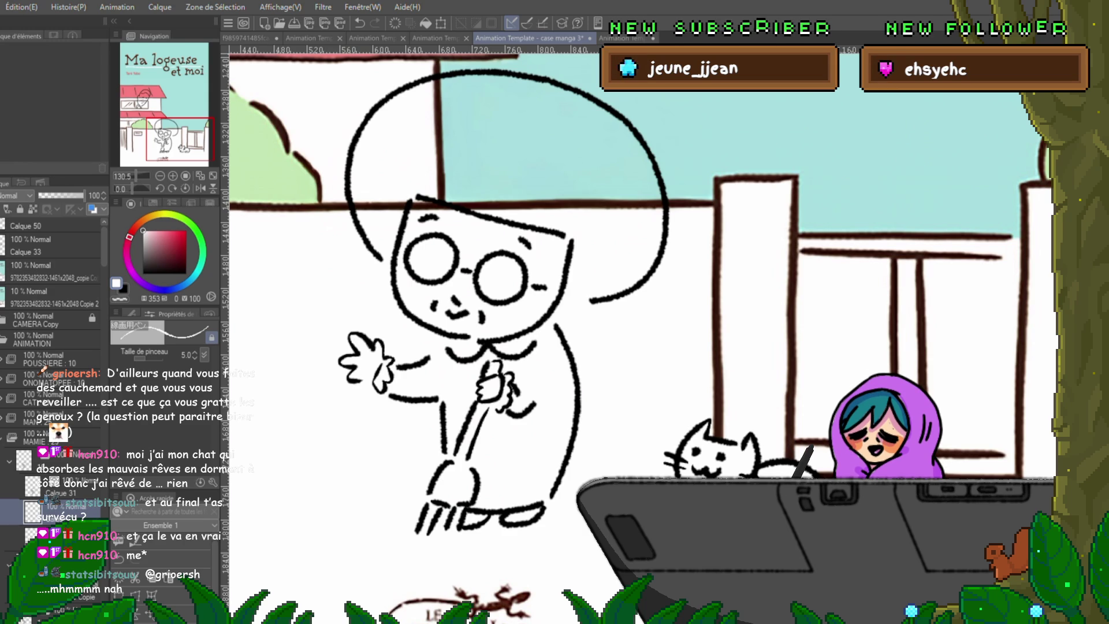
{"action": "key", "text": "g"}
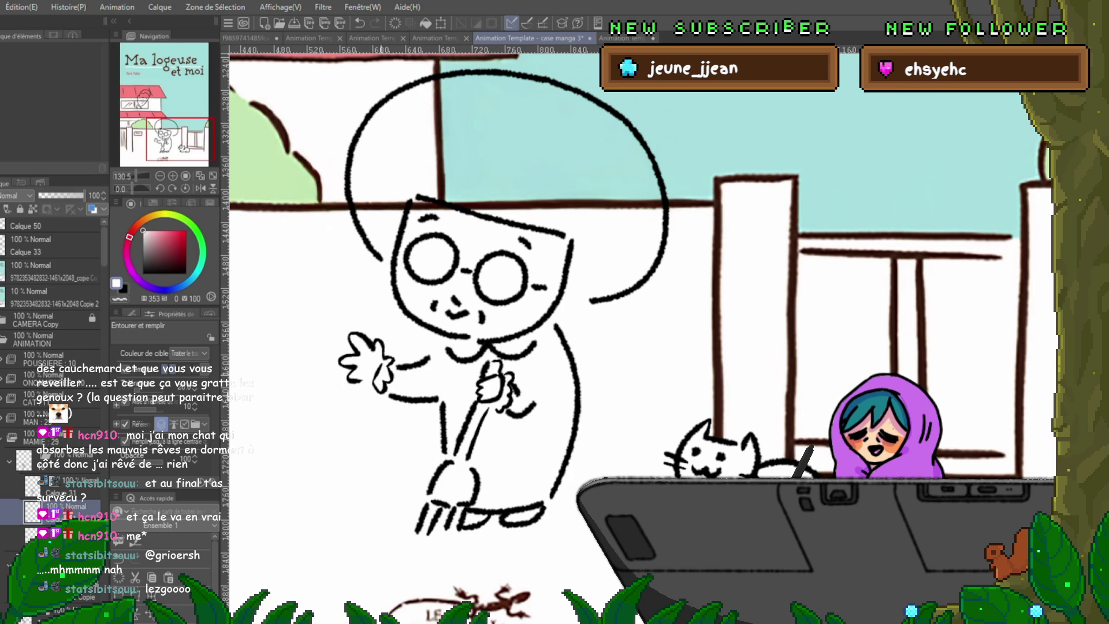
{"action": "scroll", "coordinate": [555, 330], "scroll_direction": "down", "scroll_amount": 1}
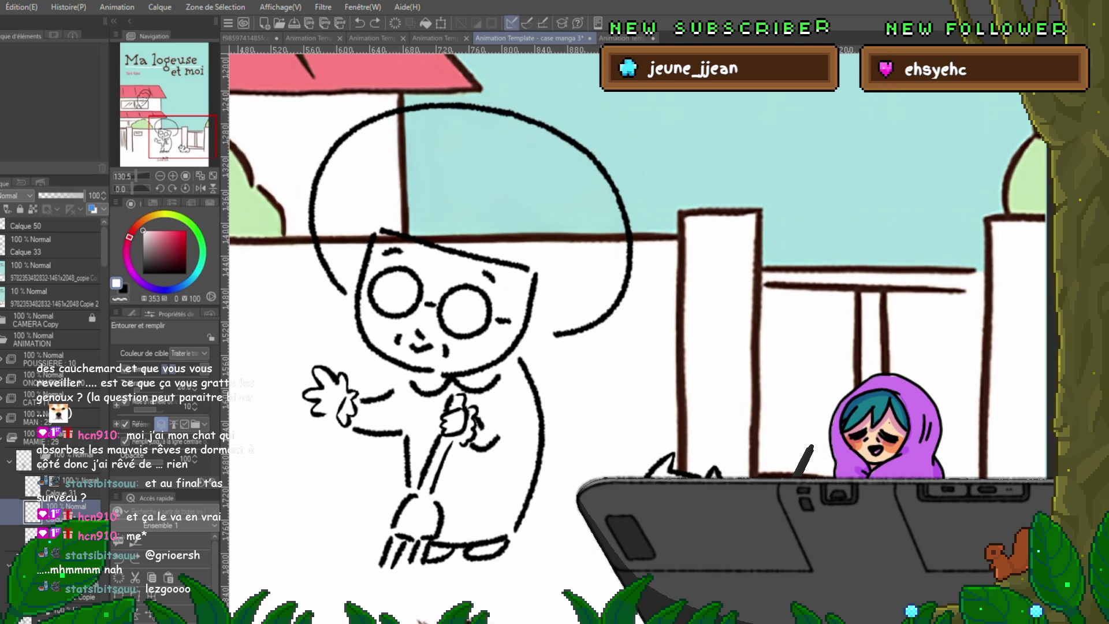
{"action": "key", "text": "g"}
{"action": "mouse_move", "coordinate": [416, 113]}
{"action": "left_mouse_down"}
{"action": "mouse_move", "coordinate": [313, 312]}
{"action": "mouse_move", "coordinate": [330, 408]}
{"action": "mouse_move", "coordinate": [382, 555]}
{"action": "mouse_move", "coordinate": [520, 520]}
{"action": "mouse_move", "coordinate": [598, 286]}
{"action": "mouse_move", "coordinate": [451, 113]}
{"action": "mouse_move", "coordinate": [451, 286]}
{"action": "mouse_move", "coordinate": [520, 260]}
{"action": "mouse_move", "coordinate": [460, 398]}
{"action": "left_mouse_up"}
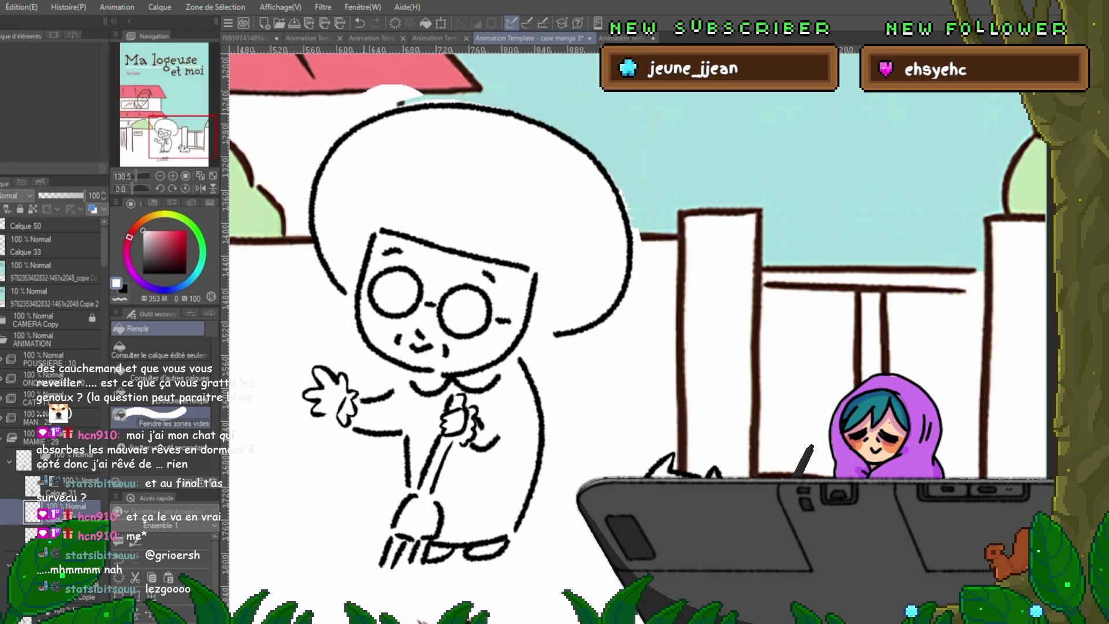
{"action": "left_click_drag", "start_coordinate": [370, 93], "coordinate": [410, 86]}
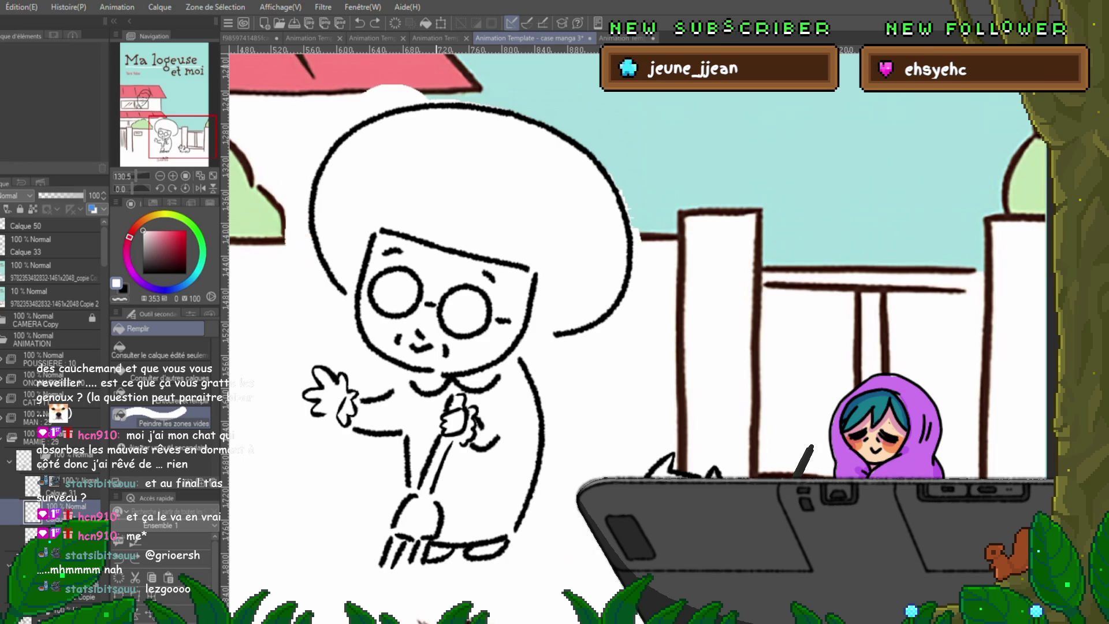
{"action": "key", "text": "ctrl+z"}
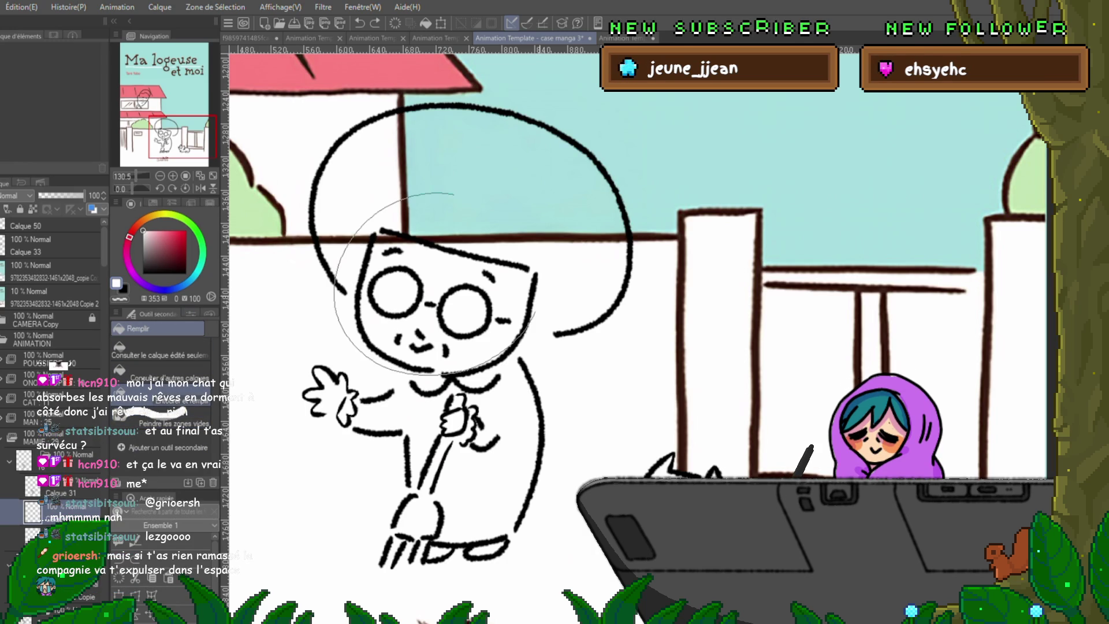
{"action": "left_click_drag", "start_coordinate": [408, 208], "coordinate": [520, 225]}
{"action": "key", "text": "ctrl+z"}
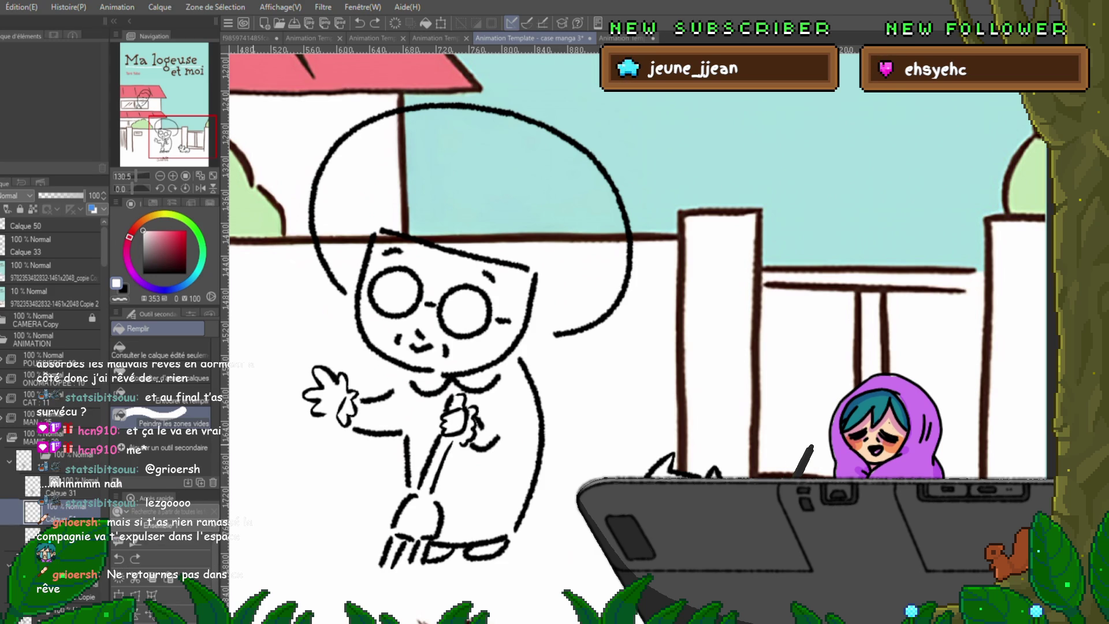
{"action": "scroll", "coordinate": [632, 330], "scroll_direction": "down", "scroll_amount": 1}
{"action": "scroll", "coordinate": [633, 329], "scroll_direction": "down", "scroll_amount": 1}
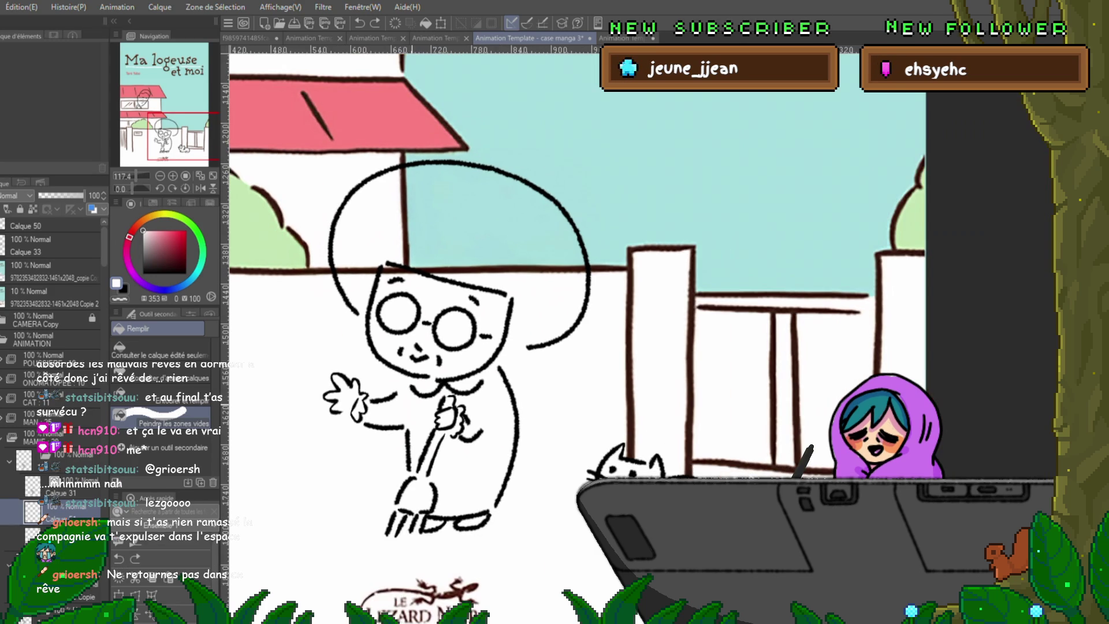
Choose the paint-empty-areas variant at tolerance 90, fill the head white, then undo it.
{"action": "left_click_drag", "start_coordinate": [572, 329], "coordinate": [587, 335]}
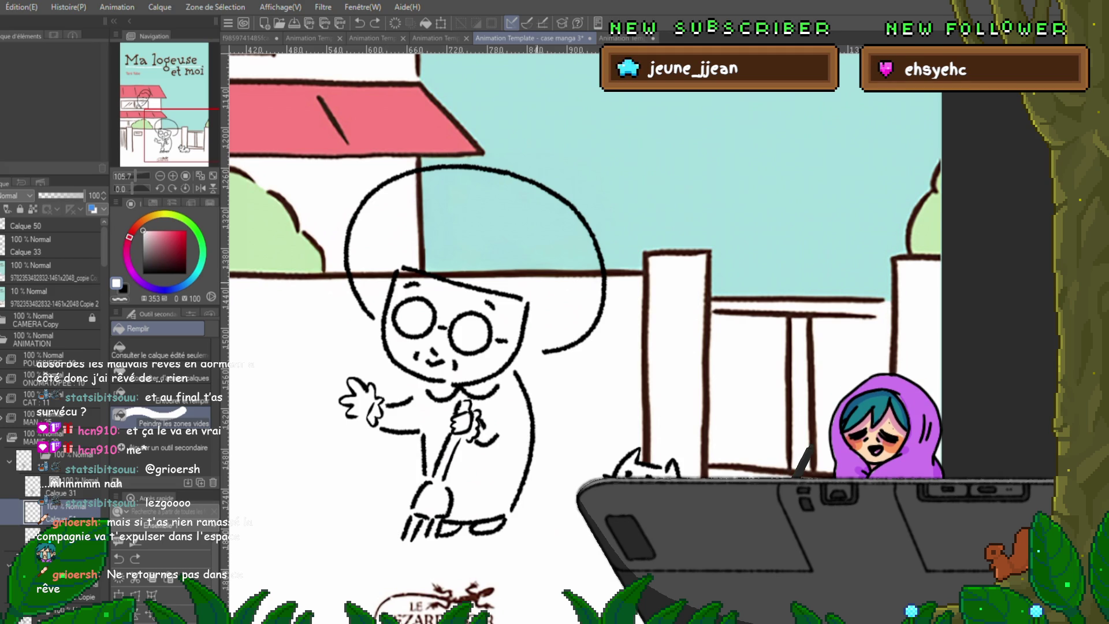
{"action": "left_click", "coordinate": [190, 313]}
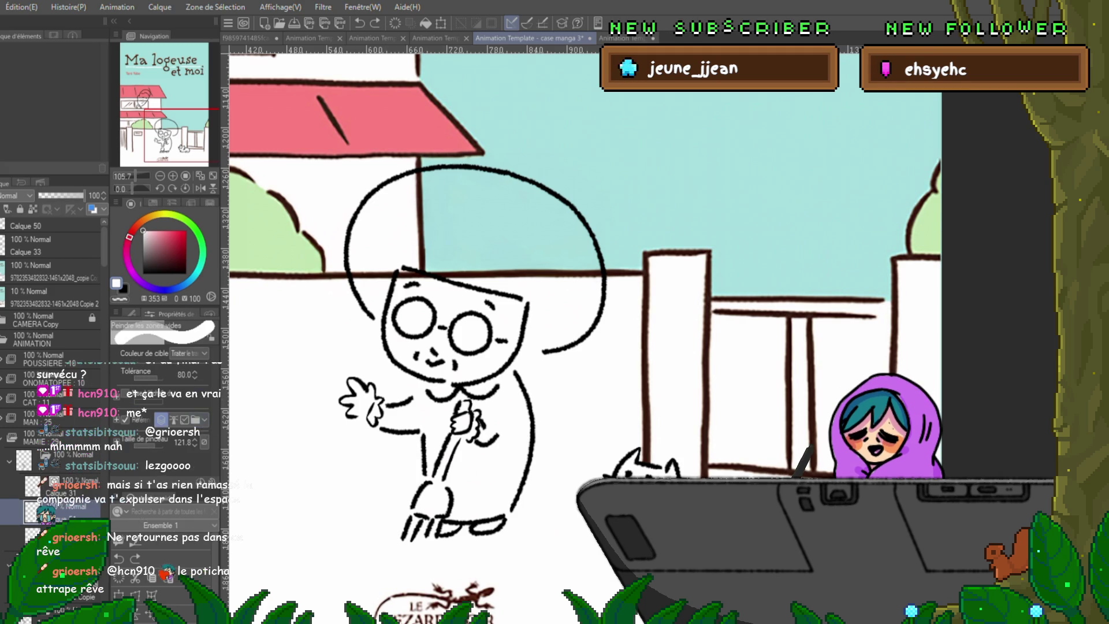
{"action": "left_click_drag", "start_coordinate": [183, 375], "coordinate": [187, 374]}
{"action": "left_click", "coordinate": [493, 264]}
{"action": "mouse_move", "coordinate": [372, 339]}
{"action": "left_mouse_down"}
{"action": "mouse_move", "coordinate": [407, 173]}
{"action": "mouse_move", "coordinate": [555, 199]}
{"action": "mouse_move", "coordinate": [494, 347]}
{"action": "mouse_move", "coordinate": [512, 469]}
{"action": "mouse_move", "coordinate": [415, 546]}
{"action": "mouse_move", "coordinate": [416, 424]}
{"action": "mouse_move", "coordinate": [338, 381]}
{"action": "mouse_move", "coordinate": [472, 451]}
{"action": "left_mouse_up"}
{"action": "mouse_move", "coordinate": [423, 303]}
{"action": "left_mouse_down"}
{"action": "mouse_move", "coordinate": [450, 261]}
{"action": "mouse_move", "coordinate": [530, 277]}
{"action": "left_mouse_up"}
{"action": "key", "text": "ctrl+f"}
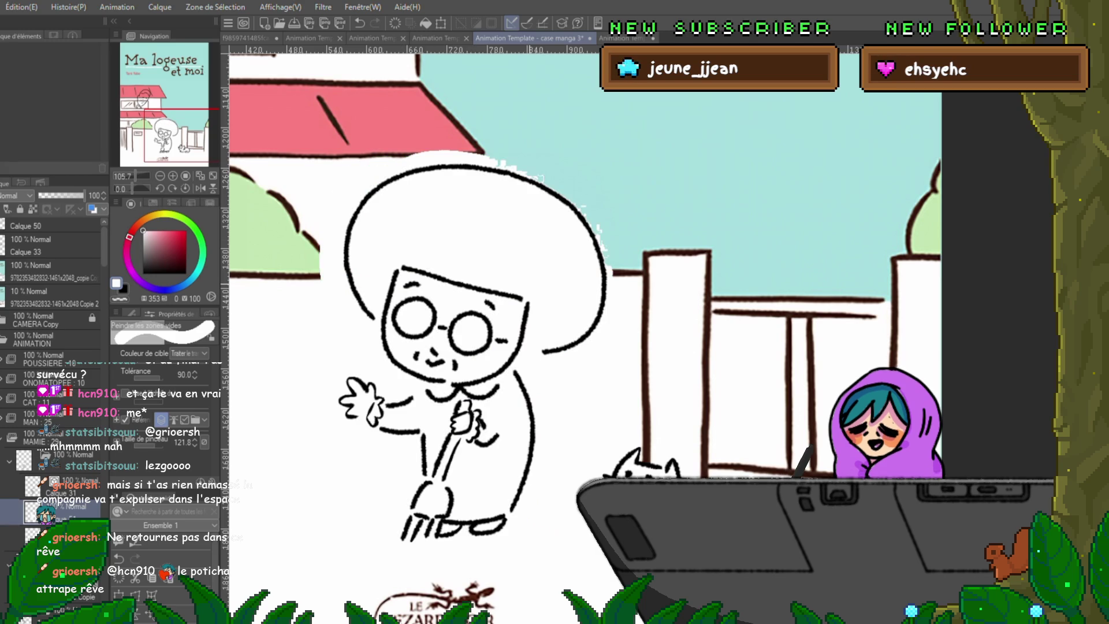
{"action": "key", "text": "ctrl+z"}
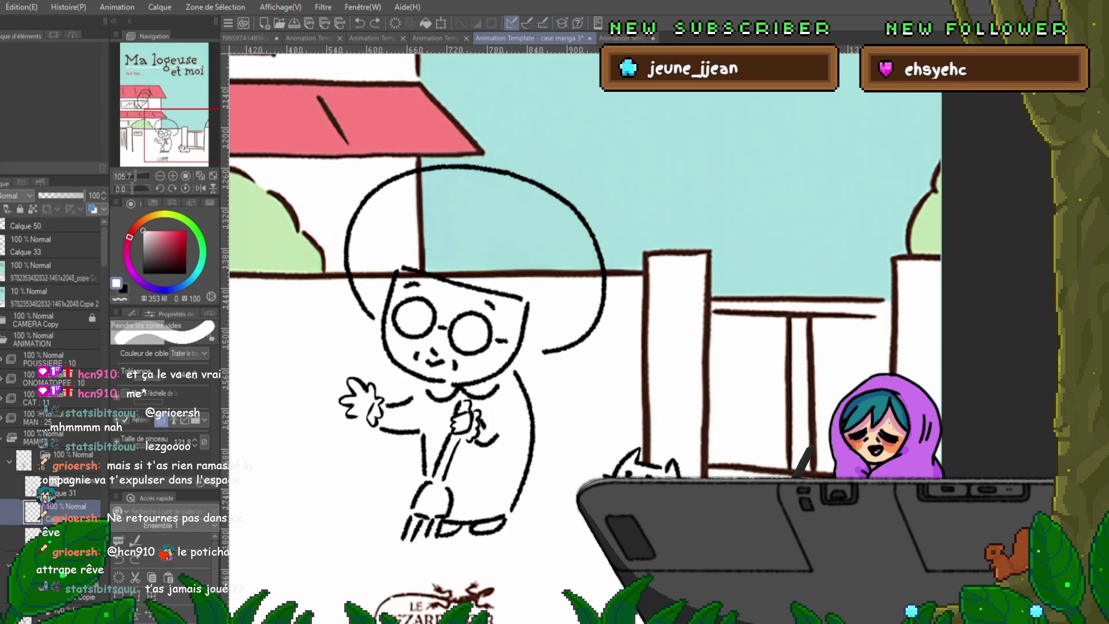
Paint over the head and hair again, commit the white fill, and undo the rough result.
{"action": "left_click_drag", "start_coordinate": [460, 234], "coordinate": [485, 346]}
{"action": "left_click_drag", "start_coordinate": [364, 217], "coordinate": [590, 286]}
{"action": "left_click_drag", "start_coordinate": [485, 166], "coordinate": [598, 260]}
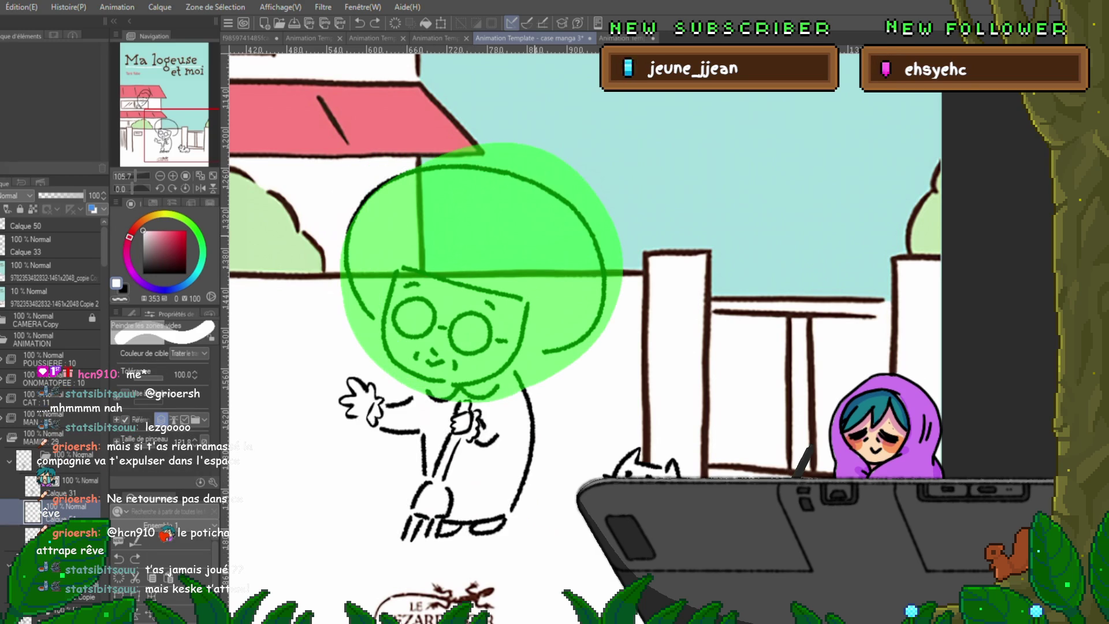
{"action": "key", "text": "alt+Delete"}
{"action": "key", "text": "ctrl+z"}
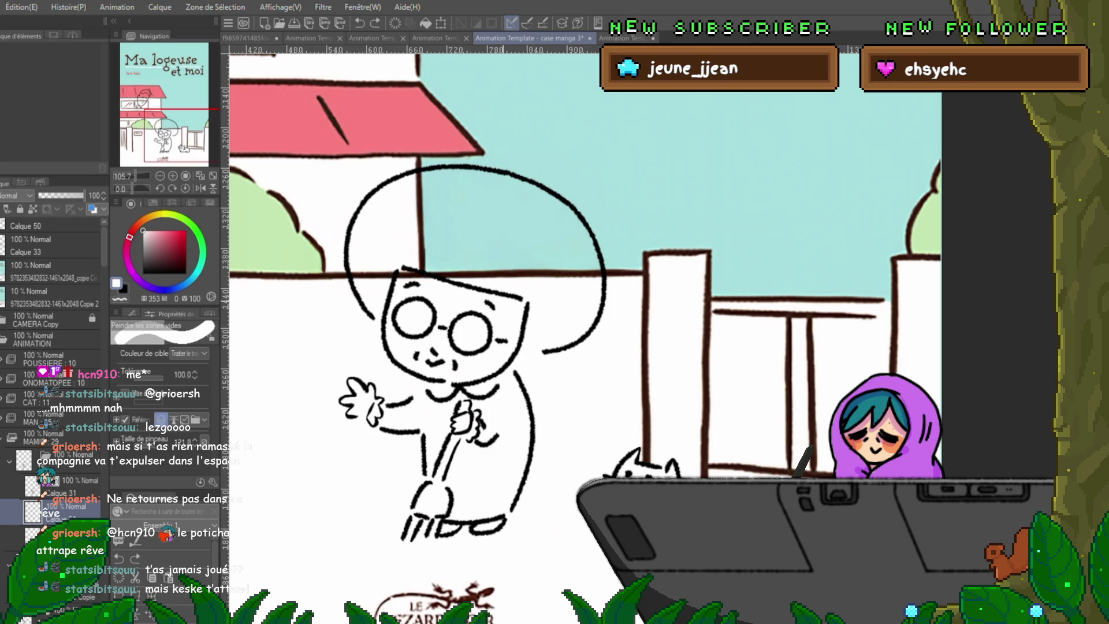
Try a lower-tolerance head fill, undo it twice, and select the image copy layer.
{"action": "key", "text": "g"}
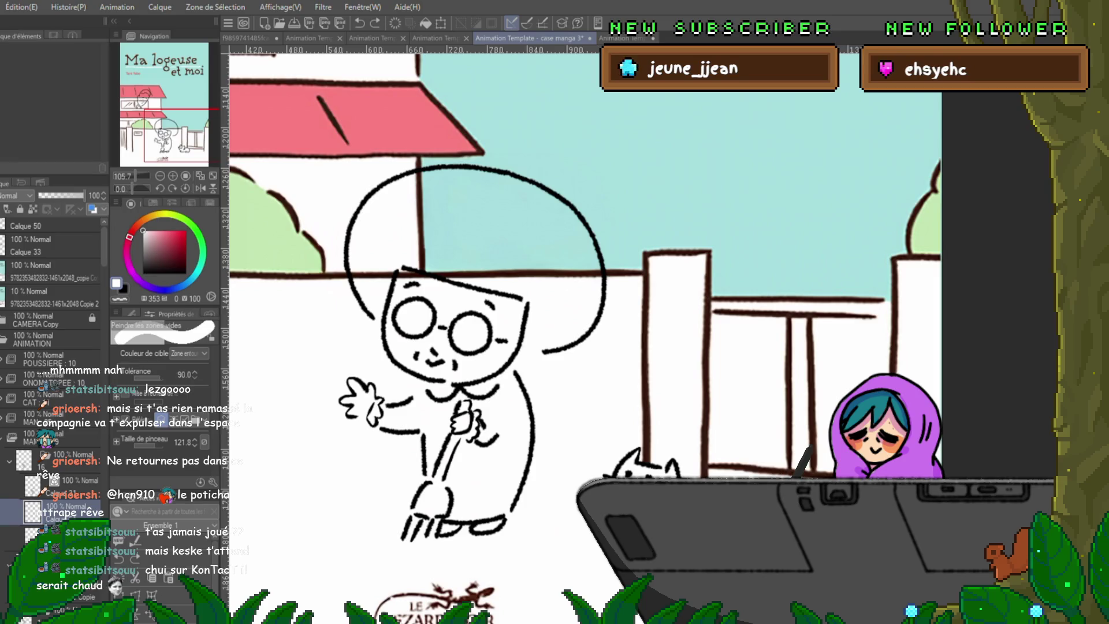
{"action": "mouse_move", "coordinate": [432, 208]}
{"action": "left_mouse_down"}
{"action": "mouse_move", "coordinate": [441, 360]}
{"action": "mouse_move", "coordinate": [429, 177]}
{"action": "left_mouse_up"}
{"action": "key", "text": "ctrl+z"}
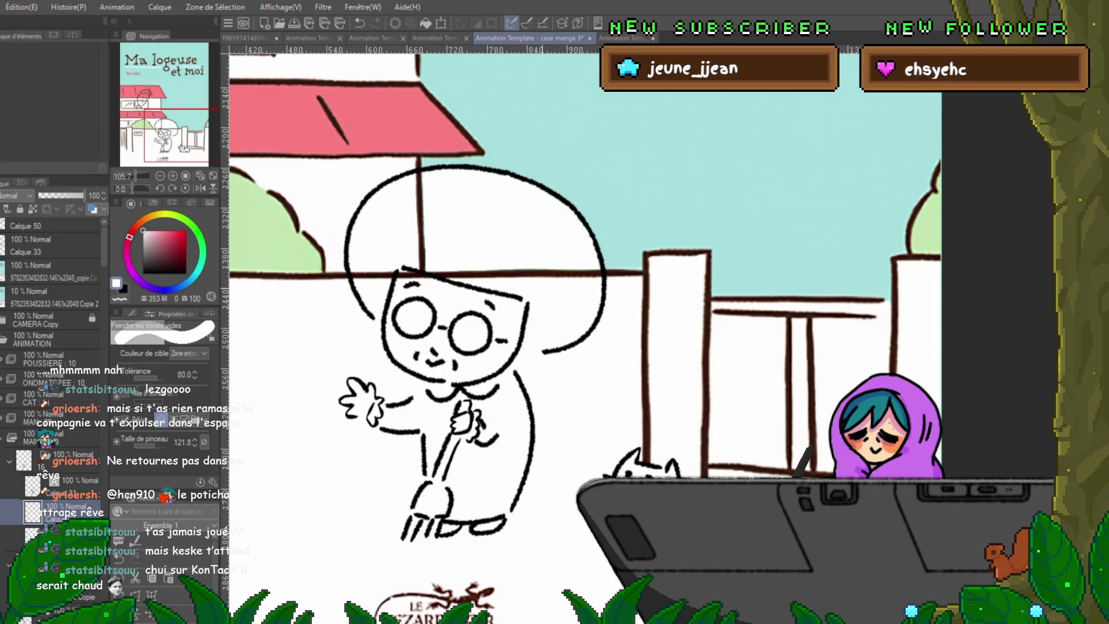
{"action": "key", "text": "ctrl+z"}
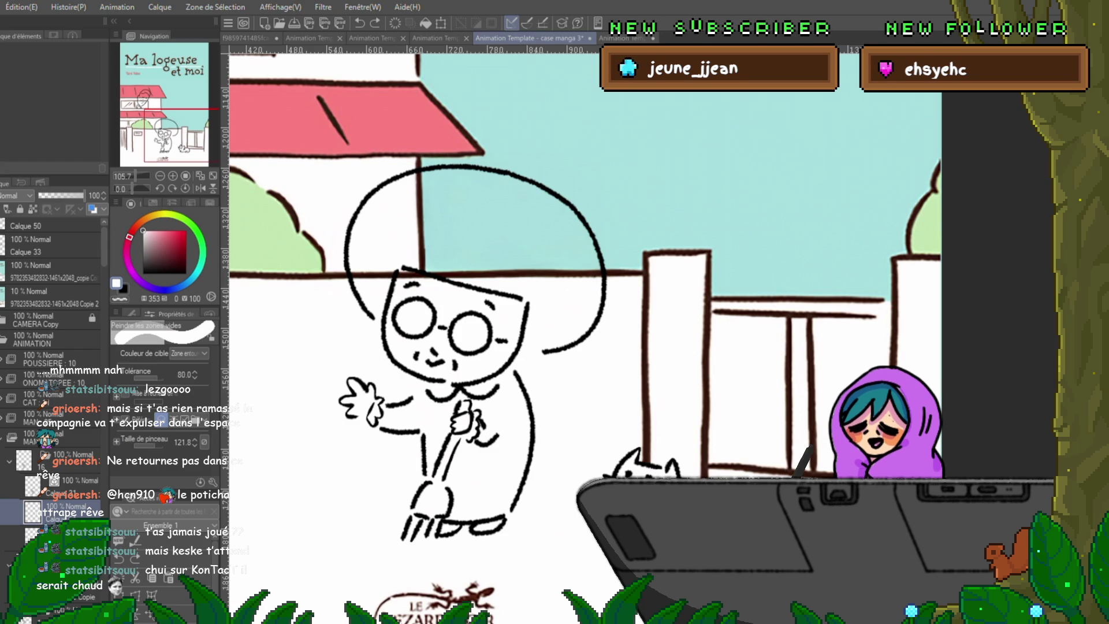
{"action": "left_click", "coordinate": [52, 264]}
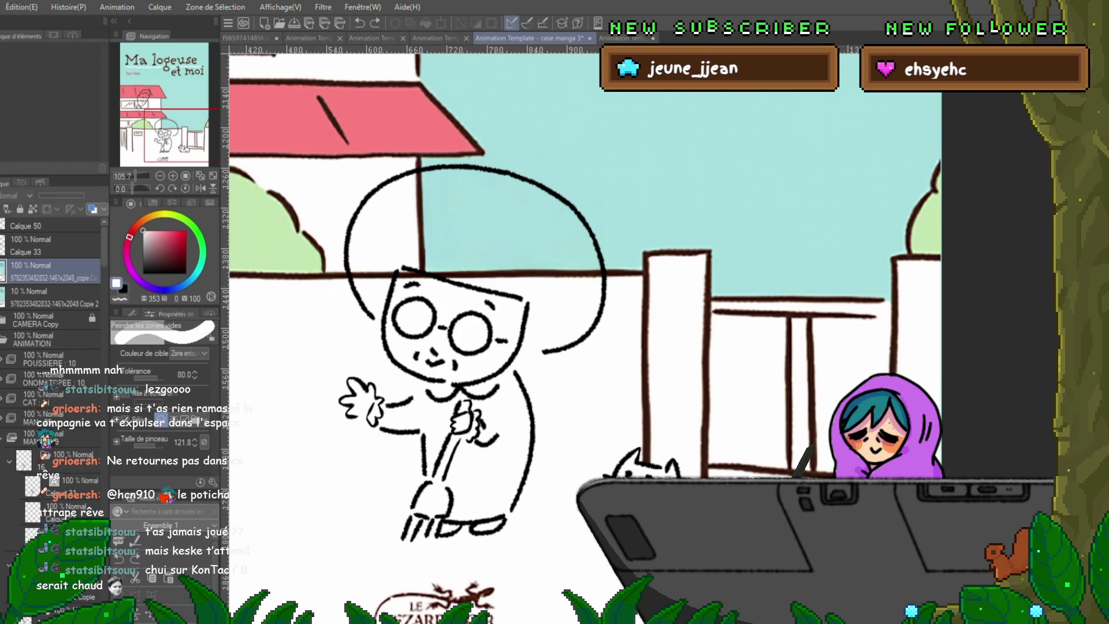
{"action": "scroll", "coordinate": [52, 381], "scroll_direction": "down", "scroll_amount": 5}
{"action": "scroll", "coordinate": [52, 381], "scroll_direction": "down", "scroll_amount": 5}
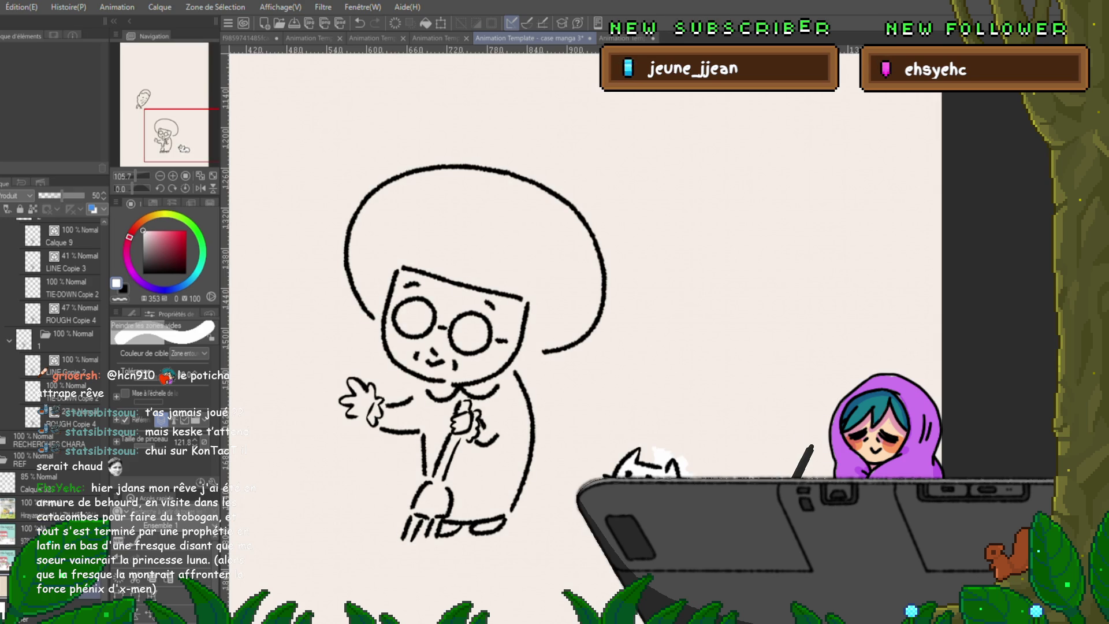
{"action": "scroll", "coordinate": [56, 347], "scroll_direction": "up", "scroll_amount": 3}
{"action": "scroll", "coordinate": [56, 347], "scroll_direction": "up", "scroll_amount": 3}
{"action": "scroll", "coordinate": [57, 347], "scroll_direction": "up", "scroll_amount": 3}
{"action": "scroll", "coordinate": [56, 347], "scroll_direction": "up", "scroll_amount": 3}
{"action": "scroll", "coordinate": [57, 347], "scroll_direction": "up", "scroll_amount": 3}
{"action": "scroll", "coordinate": [56, 348], "scroll_direction": "up", "scroll_amount": 3}
Select the Calque 51 layer inside the MAMIE folder.
{"action": "left_click", "coordinate": [60, 386]}
{"action": "left_click", "coordinate": [65, 363]}
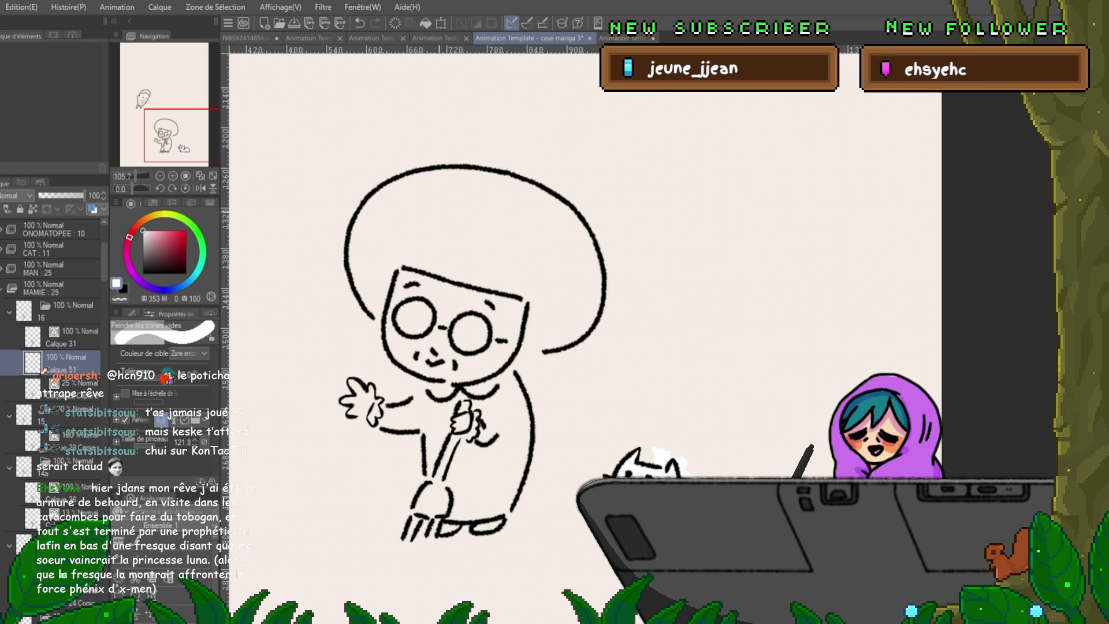
Paint white fill over the grandma's head, body and legs, leaving the glasses lenses white.
{"action": "left_click_drag", "start_coordinate": [446, 196], "coordinate": [485, 334]}
{"action": "mouse_move", "coordinate": [450, 217]}
{"action": "left_mouse_down"}
{"action": "mouse_move", "coordinate": [564, 381]}
{"action": "mouse_move", "coordinate": [520, 191]}
{"action": "mouse_move", "coordinate": [433, 173]}
{"action": "left_mouse_up"}
{"action": "left_click_drag", "start_coordinate": [364, 348], "coordinate": [520, 451]}
{"action": "mouse_move", "coordinate": [460, 364]}
{"action": "left_mouse_down"}
{"action": "mouse_move", "coordinate": [329, 433]}
{"action": "mouse_move", "coordinate": [468, 528]}
{"action": "left_mouse_up"}
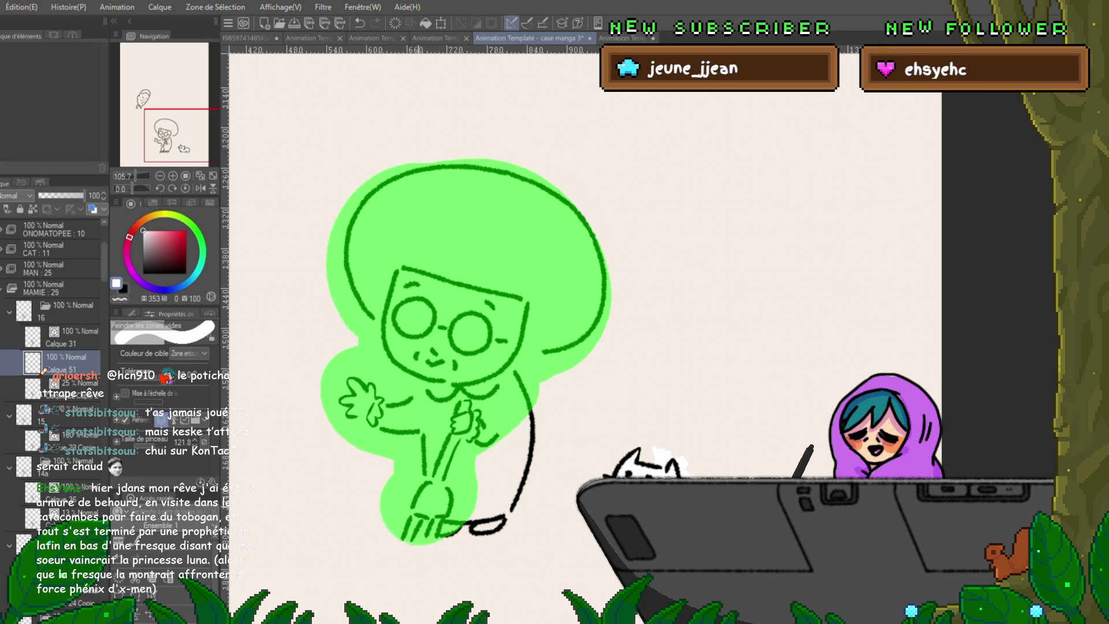
{"action": "left_click_drag", "start_coordinate": [382, 485], "coordinate": [530, 555]}
{"action": "left_click_drag", "start_coordinate": [520, 390], "coordinate": [511, 503]}
{"action": "key", "text": "ctrl+h"}
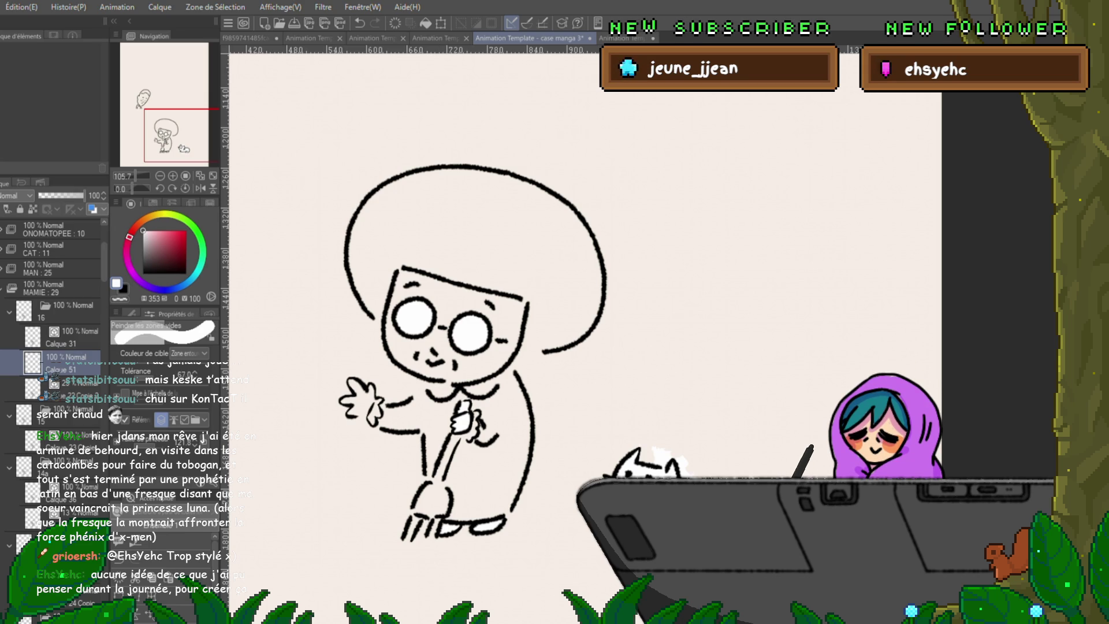
{"action": "mouse_move", "coordinate": [338, 403]}
{"action": "left_mouse_down"}
{"action": "mouse_move", "coordinate": [433, 512]}
{"action": "mouse_move", "coordinate": [528, 216]}
{"action": "mouse_move", "coordinate": [520, 311]}
{"action": "left_mouse_up"}
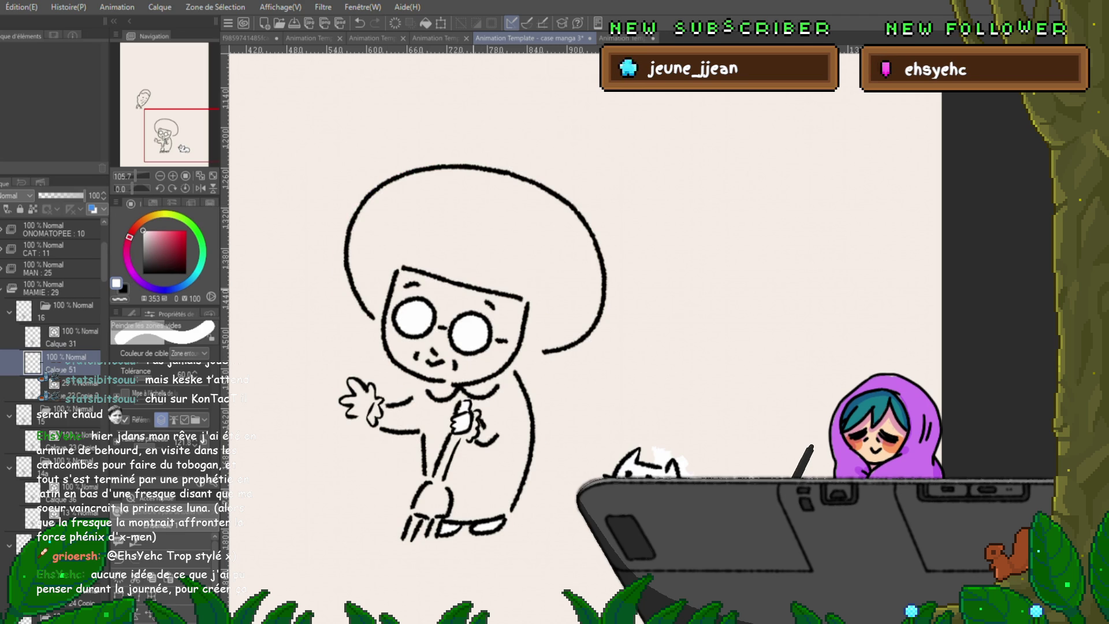
{"action": "mouse_move", "coordinate": [416, 174]}
{"action": "left_mouse_down"}
{"action": "mouse_move", "coordinate": [555, 398]}
{"action": "mouse_move", "coordinate": [337, 294]}
{"action": "mouse_move", "coordinate": [486, 269]}
{"action": "left_mouse_up"}
{"action": "left_click_drag", "start_coordinate": [329, 260], "coordinate": [372, 191]}
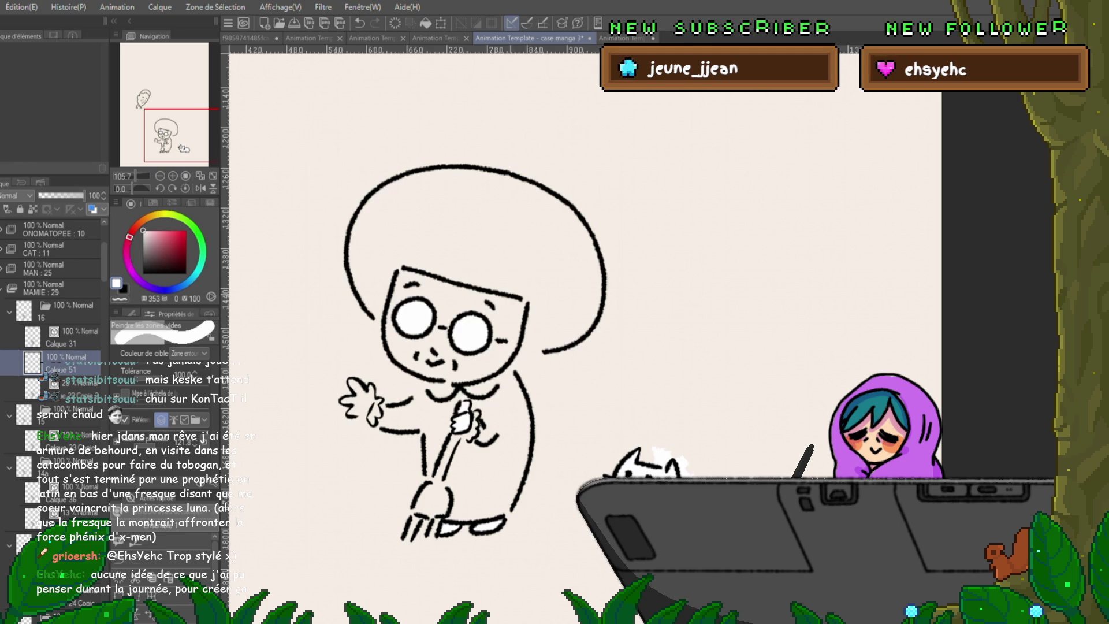
{"action": "mouse_move", "coordinate": [467, 195]}
{"action": "left_mouse_down"}
{"action": "mouse_move", "coordinate": [598, 299]}
{"action": "mouse_move", "coordinate": [485, 183]}
{"action": "left_mouse_up"}
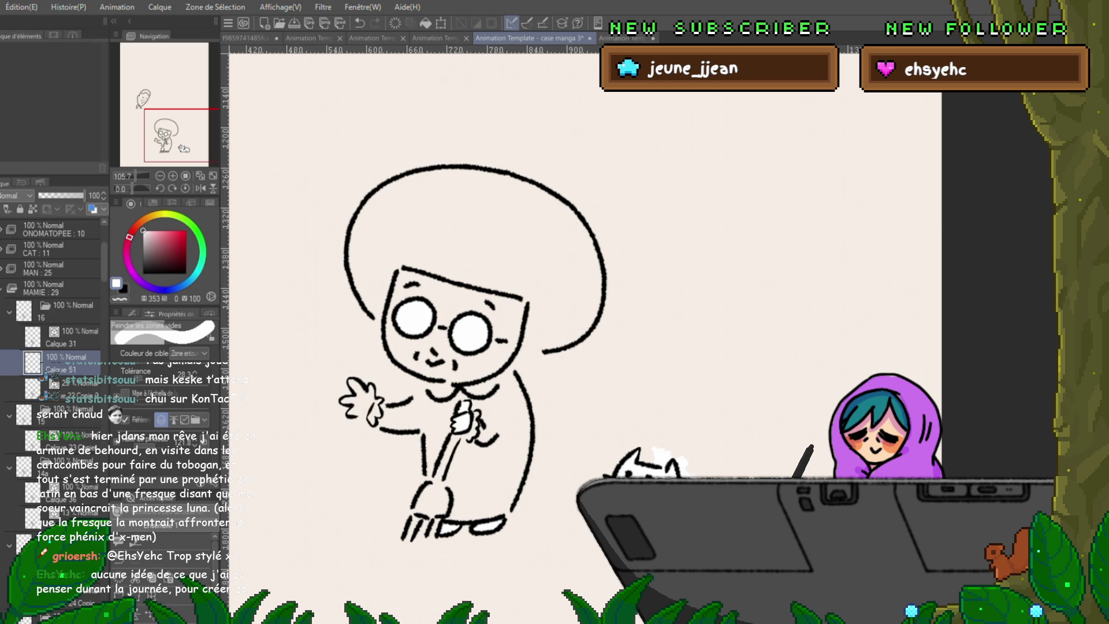
{"action": "left_click_drag", "start_coordinate": [347, 389], "coordinate": [467, 295]}
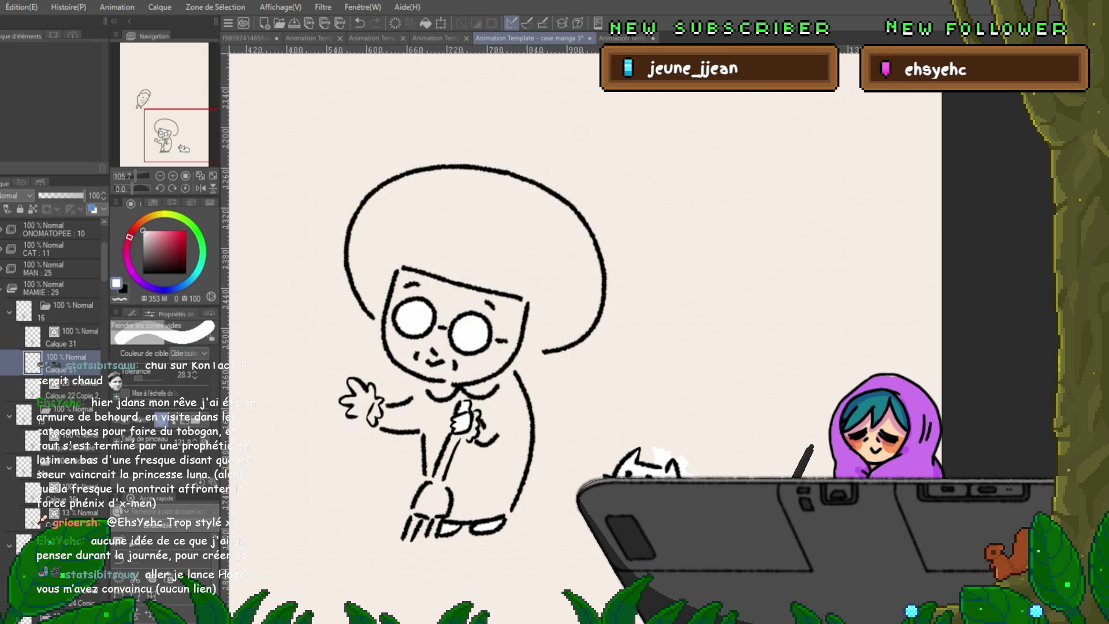
{"action": "mouse_move", "coordinate": [347, 252]}
{"action": "left_mouse_down"}
{"action": "mouse_move", "coordinate": [320, 294]}
{"action": "mouse_move", "coordinate": [334, 268]}
{"action": "left_mouse_up"}
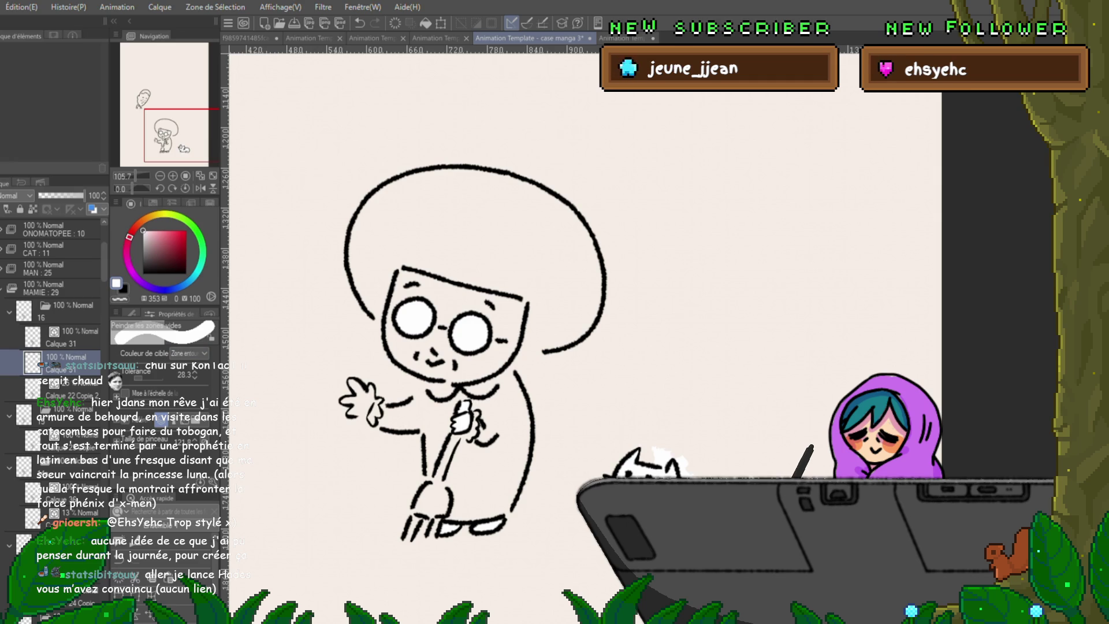
{"action": "left_click_drag", "start_coordinate": [485, 160], "coordinate": [472, 165]}
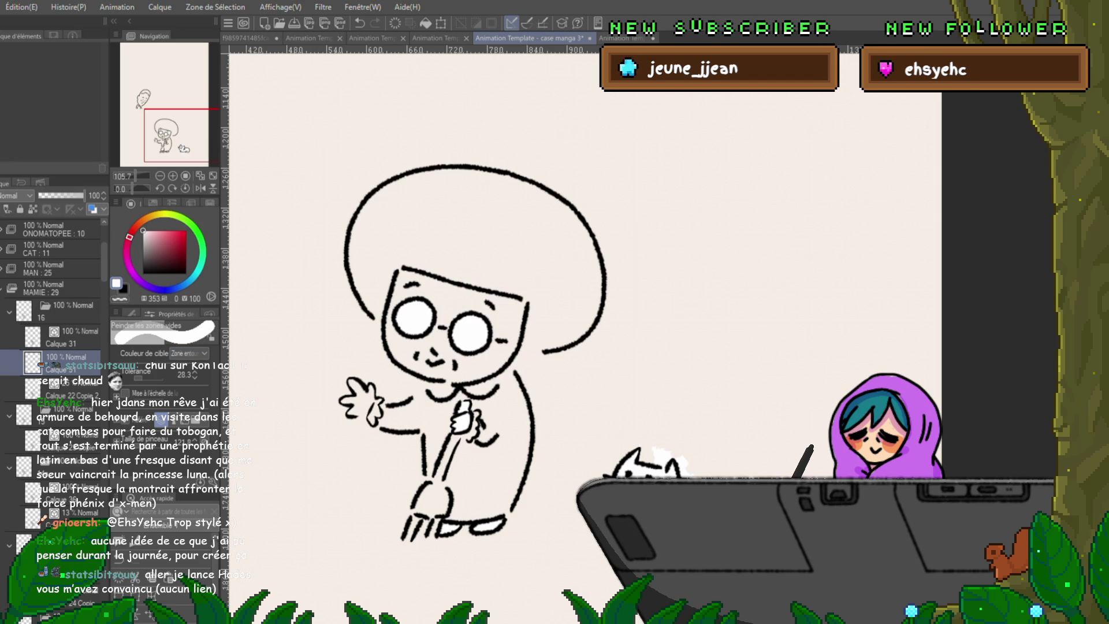
{"action": "left_click_drag", "start_coordinate": [520, 200], "coordinate": [485, 286]}
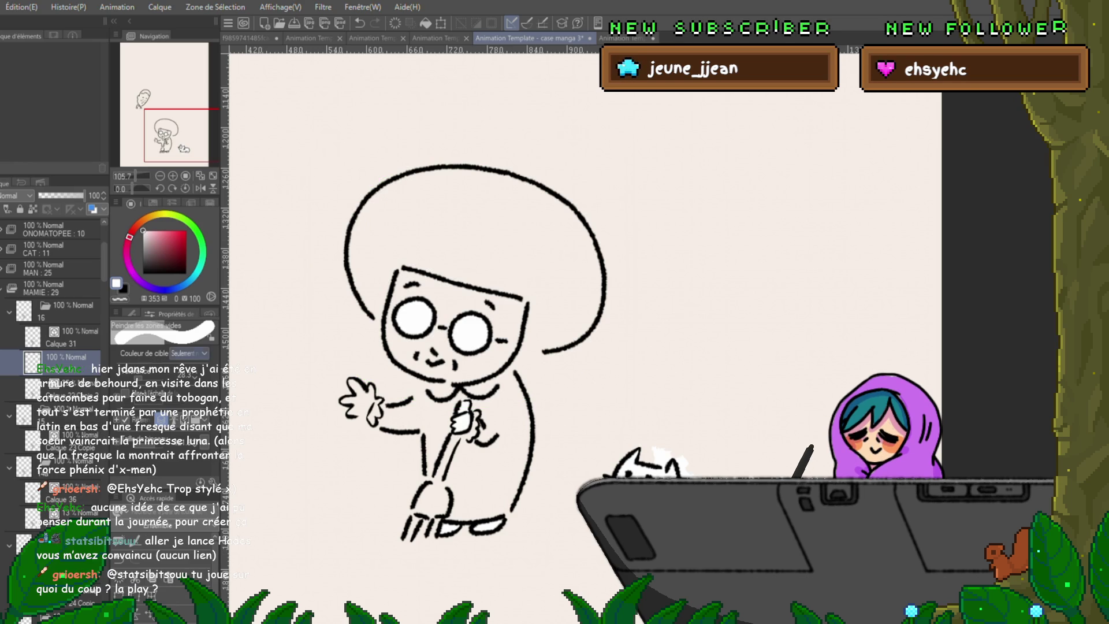
{"action": "left_click_drag", "start_coordinate": [364, 278], "coordinate": [381, 286]}
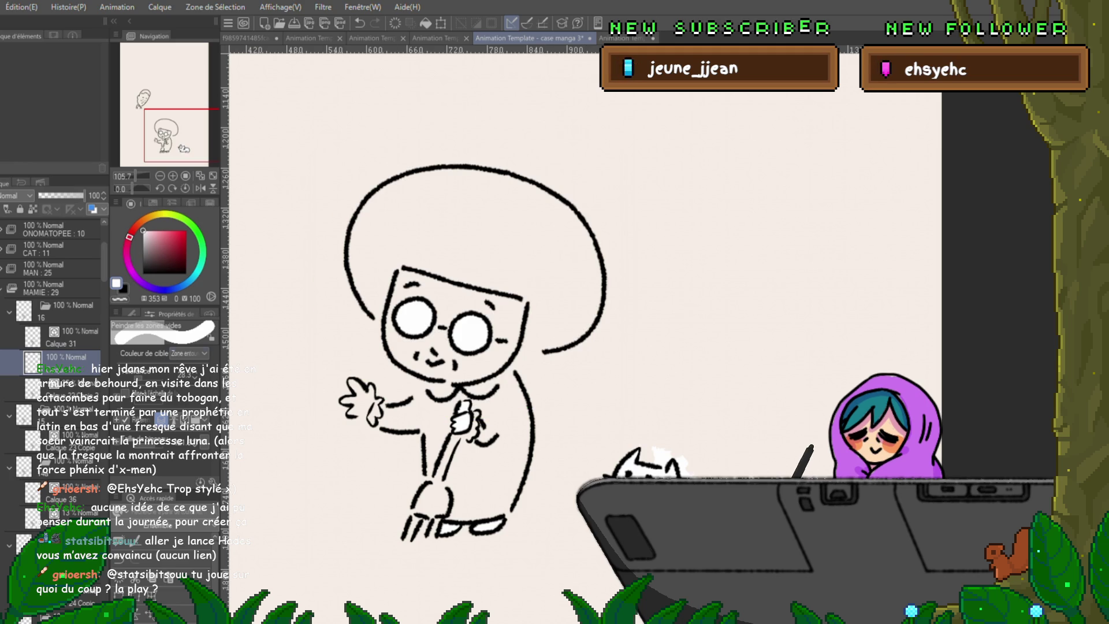
{"action": "left_click_drag", "start_coordinate": [477, 164], "coordinate": [520, 161]}
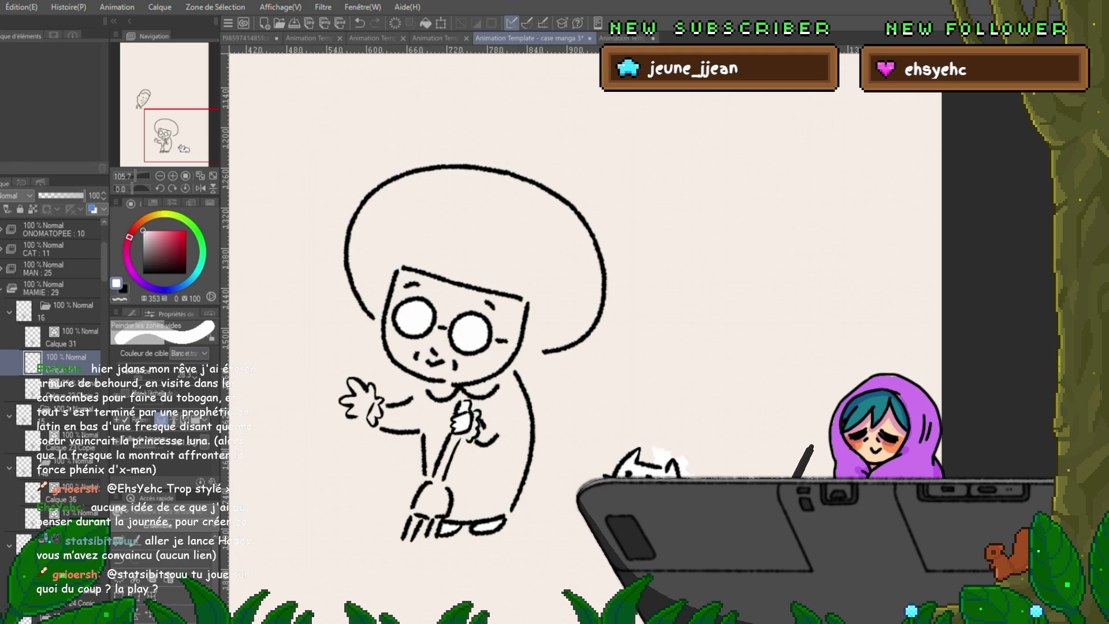
{"action": "mouse_move", "coordinate": [485, 156]}
{"action": "left_mouse_down"}
{"action": "mouse_move", "coordinate": [542, 165]}
{"action": "mouse_move", "coordinate": [520, 158]}
{"action": "left_mouse_up"}
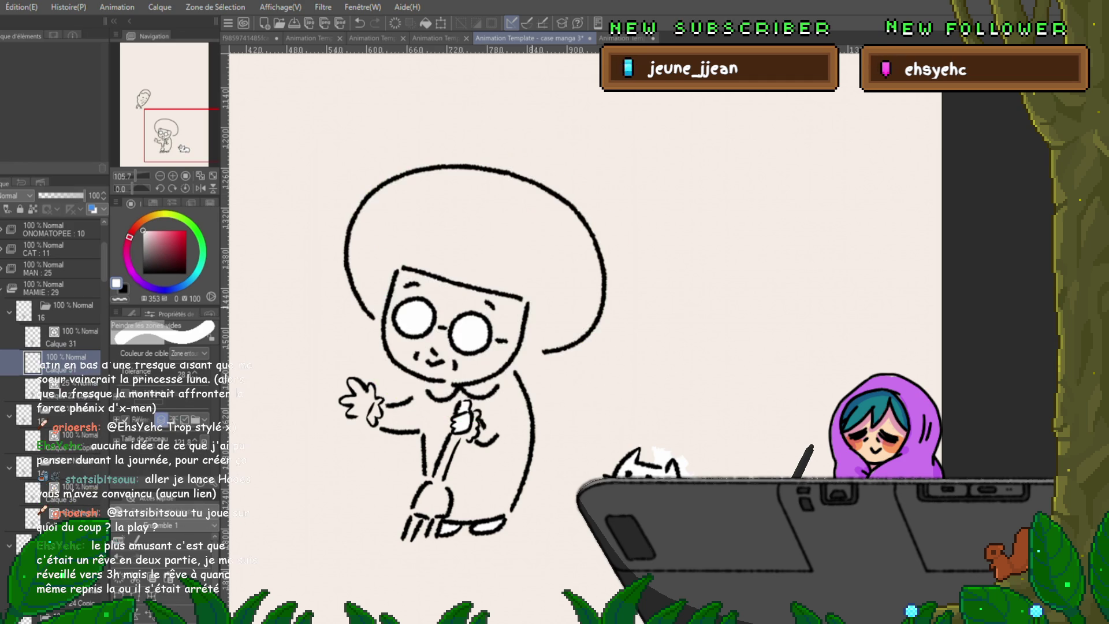
{"action": "mouse_move", "coordinate": [338, 286]}
{"action": "left_mouse_down"}
{"action": "mouse_move", "coordinate": [494, 238]}
{"action": "mouse_move", "coordinate": [364, 295]}
{"action": "left_mouse_up"}
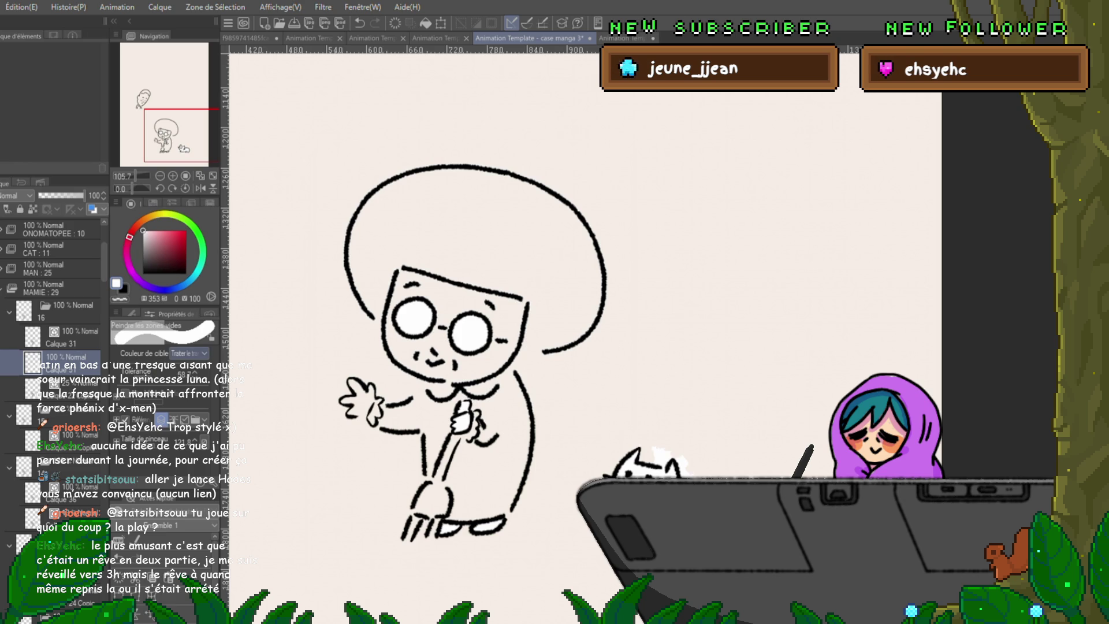
{"action": "left_click_drag", "start_coordinate": [416, 208], "coordinate": [472, 278]}
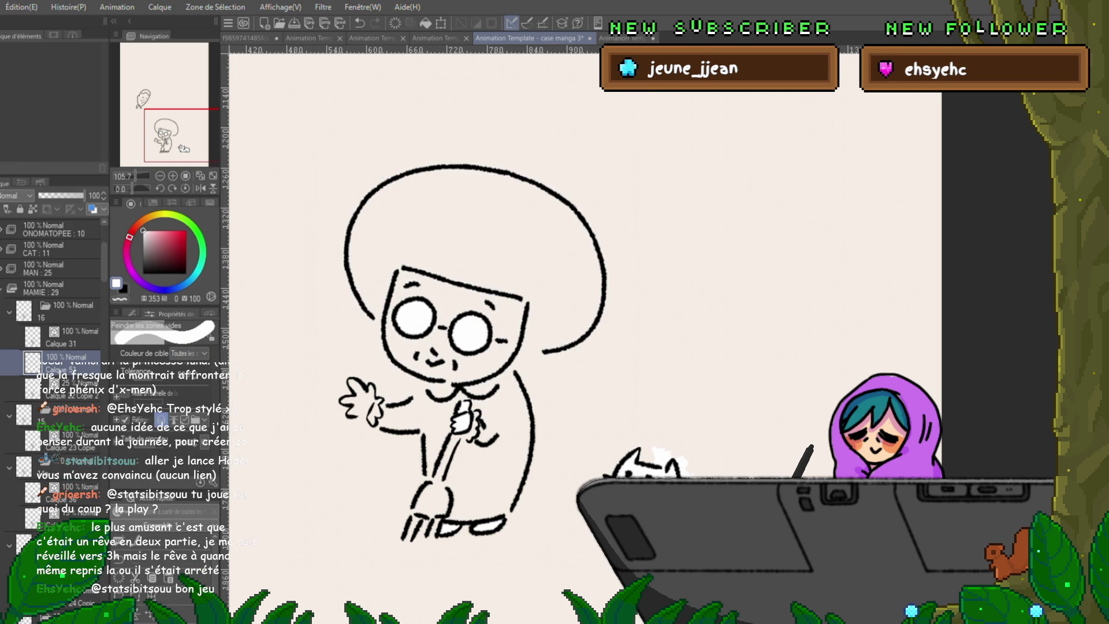
{"action": "left_click_drag", "start_coordinate": [321, 330], "coordinate": [346, 407]}
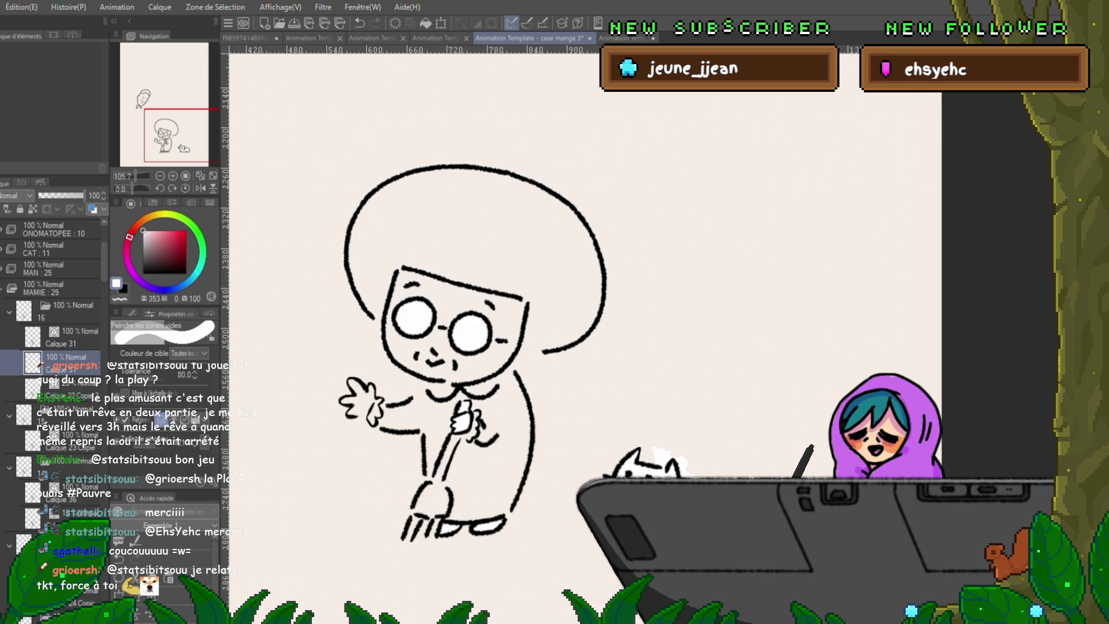
Attempt fills around the broom and body, then pick the Entourer et remplir variant.
{"action": "left_click", "coordinate": [425, 509]}
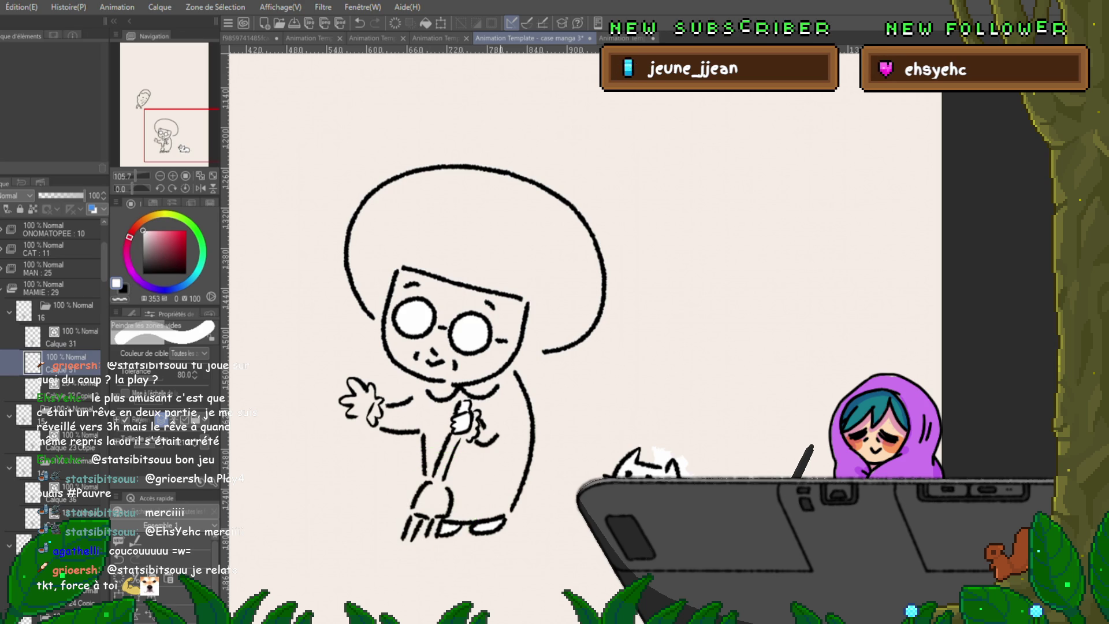
{"action": "left_click_drag", "start_coordinate": [485, 321], "coordinate": [347, 399]}
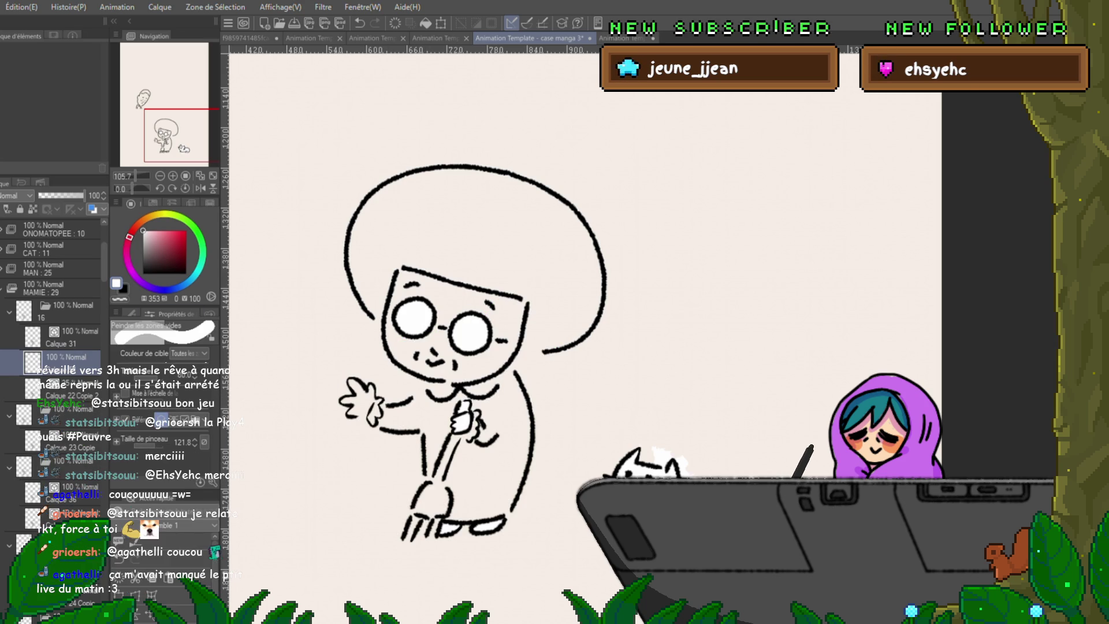
{"action": "left_click", "coordinate": [130, 313]}
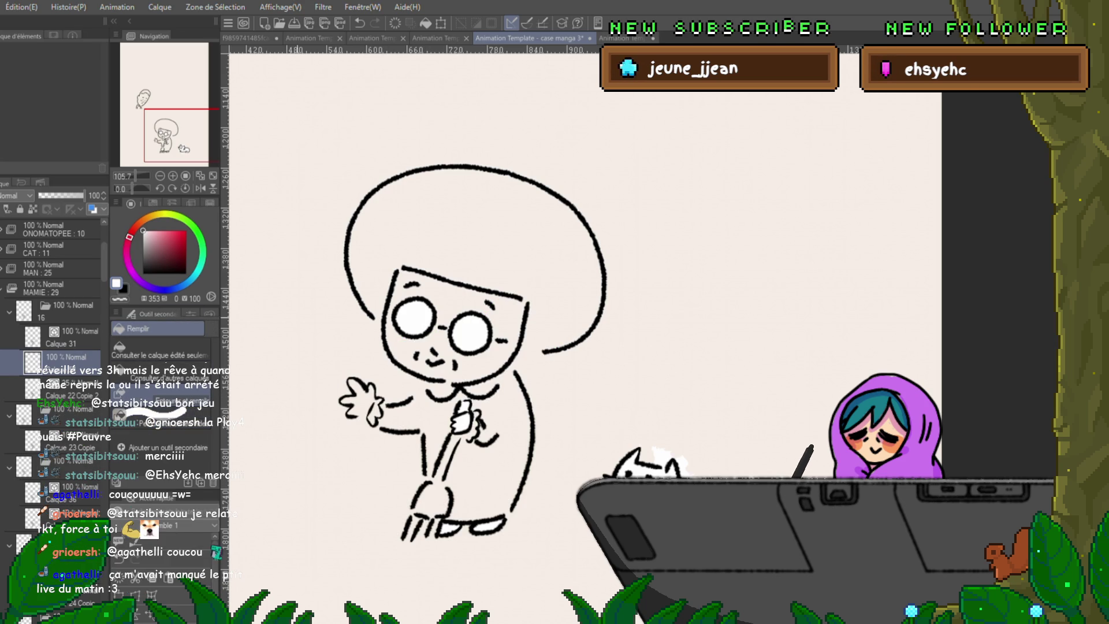
{"action": "left_click_drag", "start_coordinate": [402, 156], "coordinate": [555, 178]}
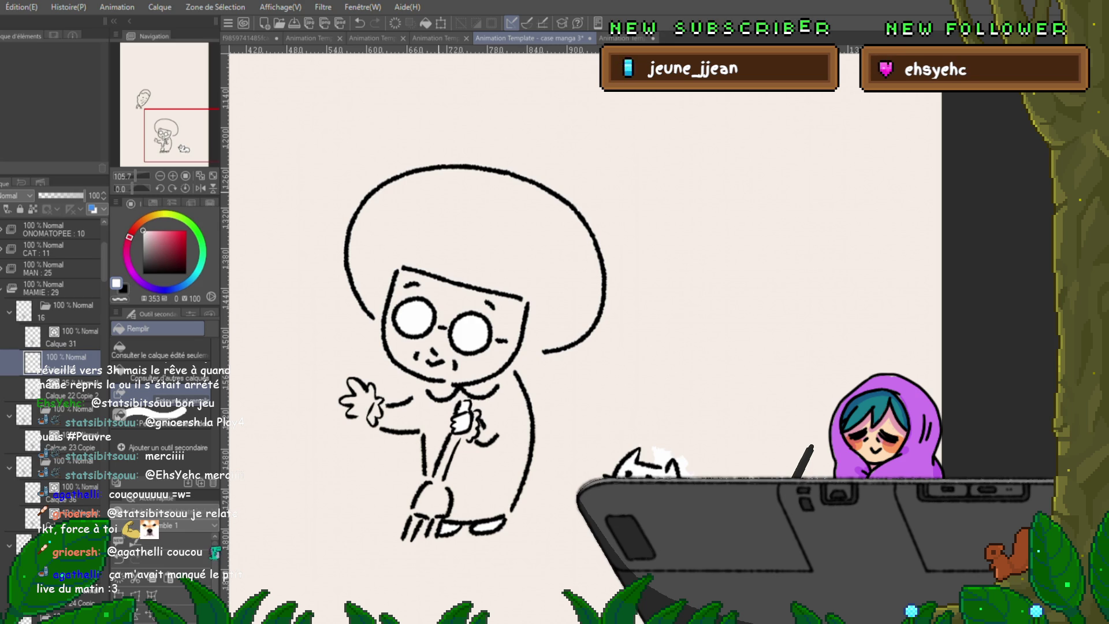
{"action": "left_click", "coordinate": [173, 314]}
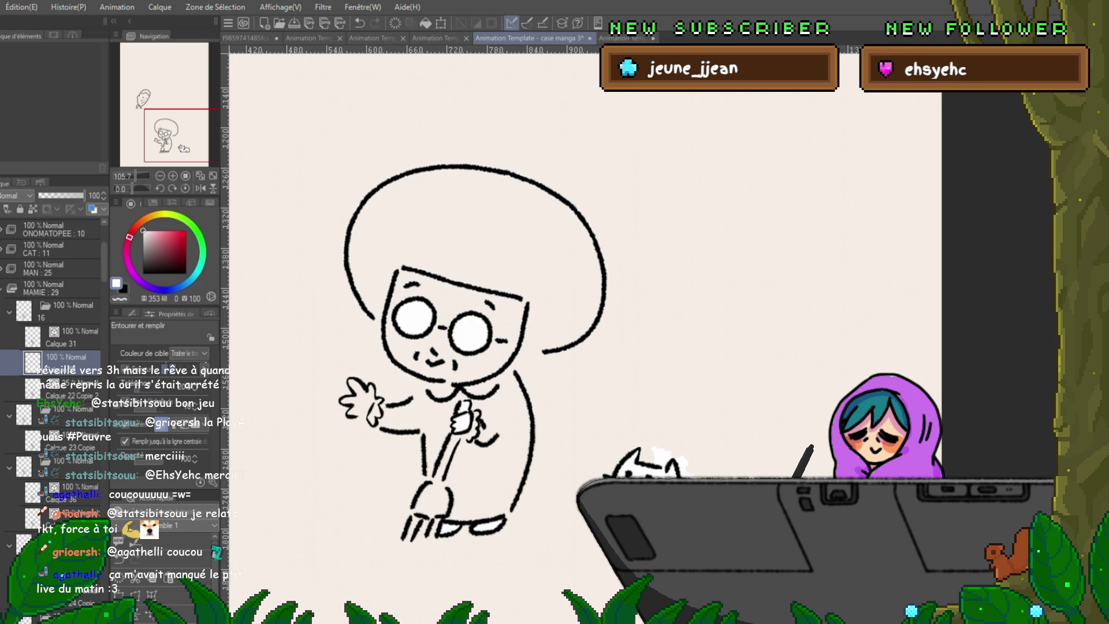
Lasso the head, body and whole figure for filling, then return to the fill variant list.
{"action": "mouse_move", "coordinate": [562, 167]}
{"action": "left_mouse_down"}
{"action": "mouse_move", "coordinate": [572, 171]}
{"action": "mouse_move", "coordinate": [564, 168]}
{"action": "left_mouse_up"}
{"action": "mouse_move", "coordinate": [407, 301]}
{"action": "left_mouse_down"}
{"action": "mouse_move", "coordinate": [555, 312]}
{"action": "mouse_move", "coordinate": [530, 513]}
{"action": "mouse_move", "coordinate": [547, 303]}
{"action": "left_mouse_up"}
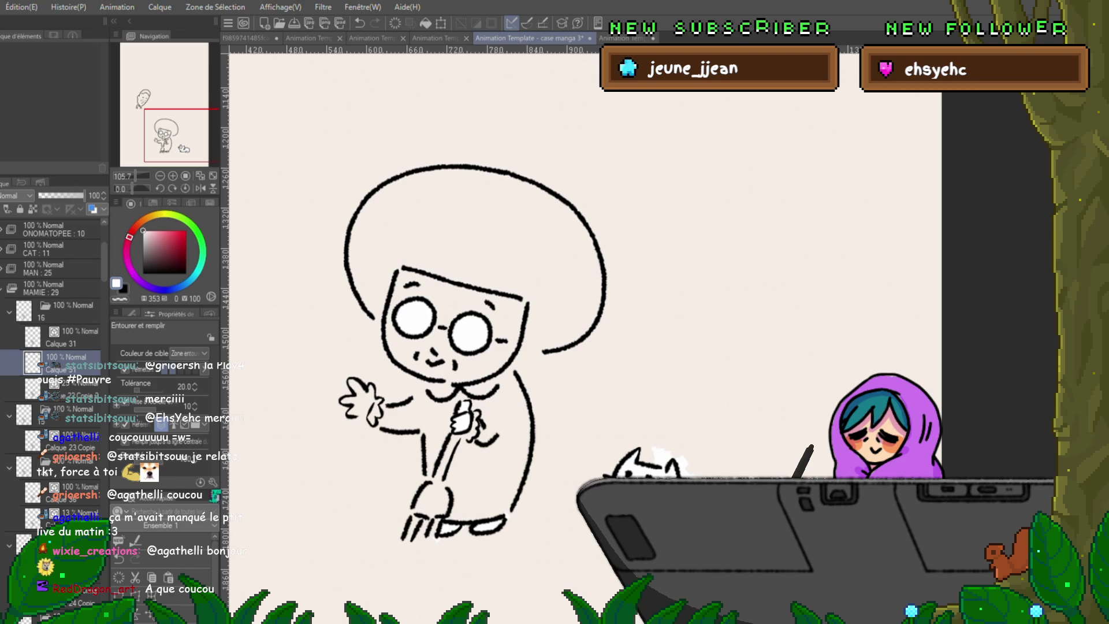
{"action": "mouse_move", "coordinate": [619, 195]}
{"action": "left_mouse_down"}
{"action": "mouse_move", "coordinate": [631, 256]}
{"action": "mouse_move", "coordinate": [621, 224]}
{"action": "left_mouse_up"}
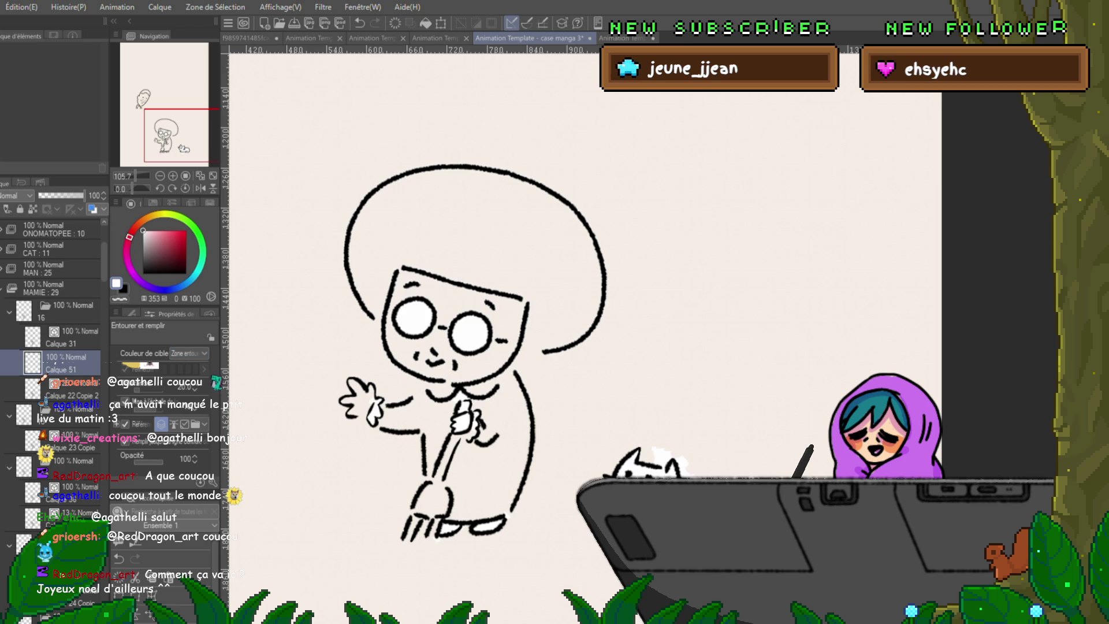
{"action": "mouse_move", "coordinate": [624, 204]}
{"action": "left_mouse_down"}
{"action": "mouse_move", "coordinate": [295, 512]}
{"action": "mouse_move", "coordinate": [623, 182]}
{"action": "left_mouse_up"}
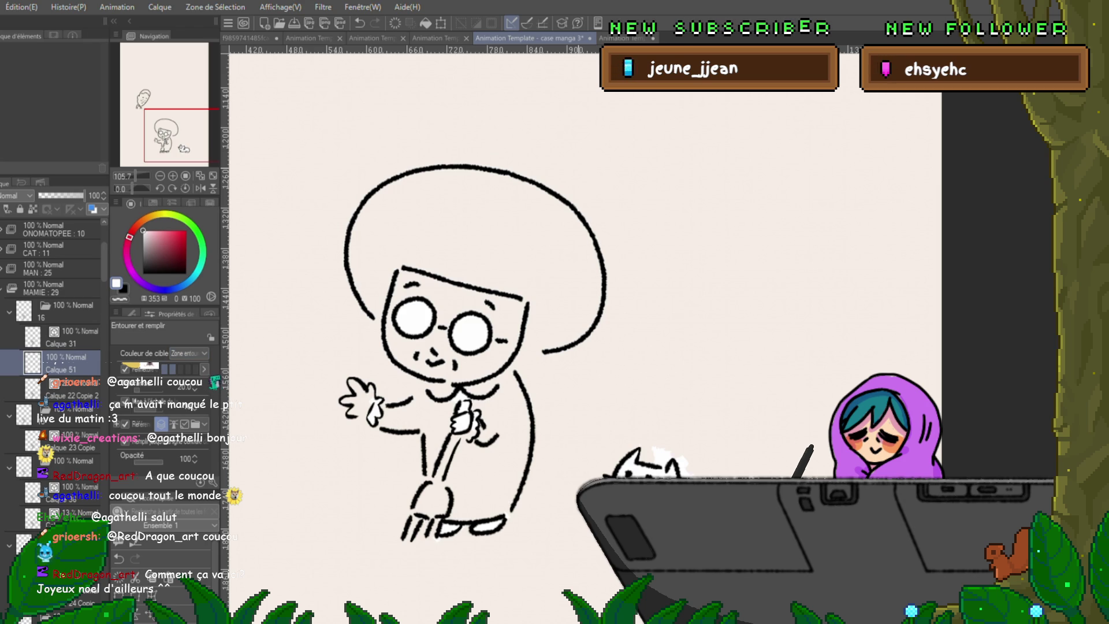
{"action": "key", "text": "g"}
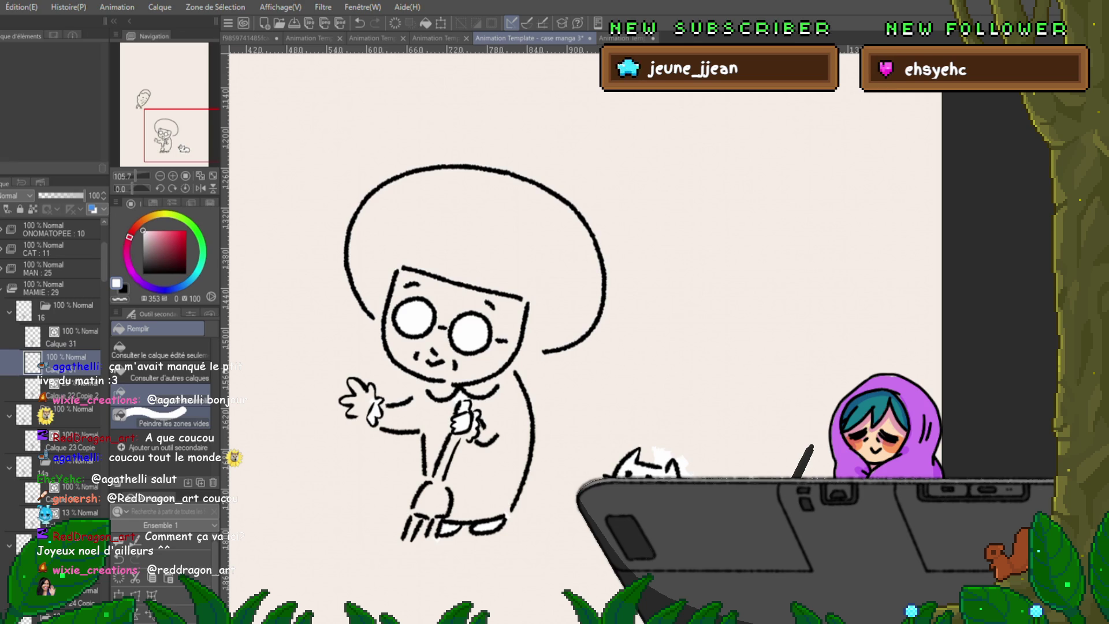
Undo an accidental whole-canvas white fill and choose the Peindre les zones vides variant.
{"action": "left_click", "coordinate": [711, 261]}
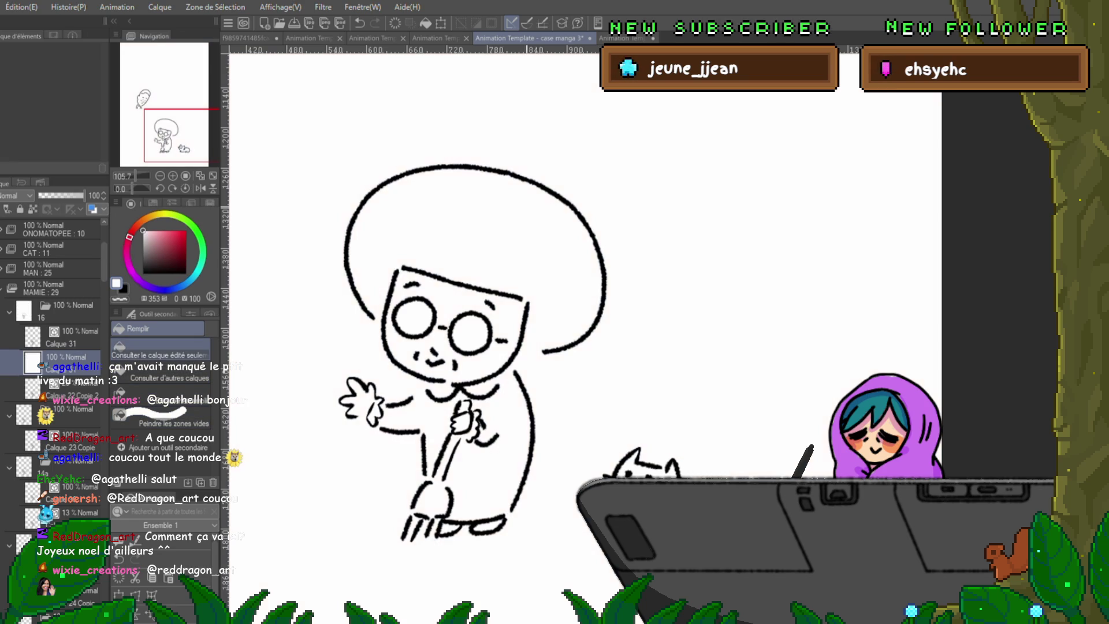
{"action": "key", "text": "ctrl+z"}
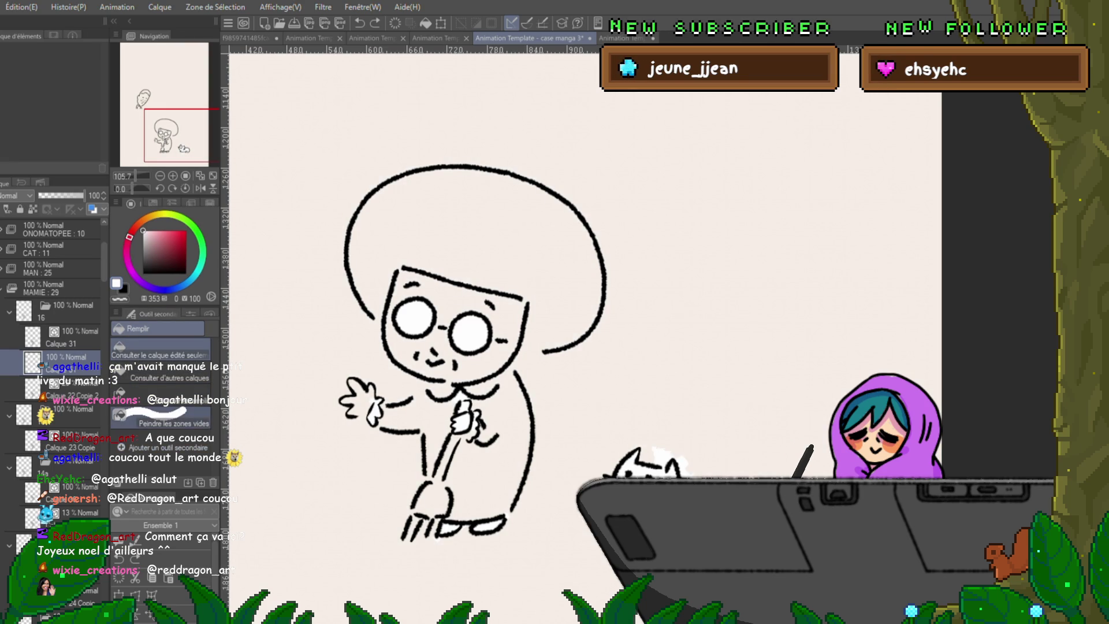
{"action": "left_click", "coordinate": [165, 420]}
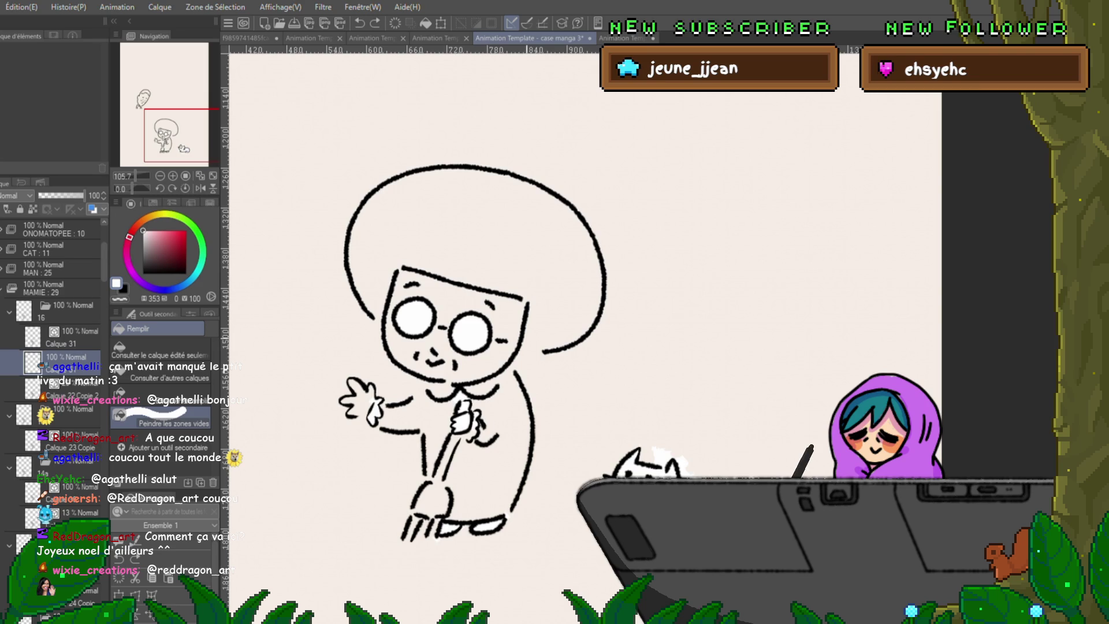
Paint fill over the body, face and hair, then enclose the head with its settings shown.
{"action": "mouse_move", "coordinate": [417, 373]}
{"action": "left_mouse_down"}
{"action": "mouse_move", "coordinate": [348, 467]}
{"action": "mouse_move", "coordinate": [433, 529]}
{"action": "mouse_move", "coordinate": [607, 225]}
{"action": "mouse_move", "coordinate": [347, 260]}
{"action": "mouse_move", "coordinate": [450, 330]}
{"action": "left_mouse_up"}
{"action": "mouse_move", "coordinate": [416, 260]}
{"action": "left_mouse_down"}
{"action": "mouse_move", "coordinate": [528, 287]}
{"action": "mouse_move", "coordinate": [520, 294]}
{"action": "left_mouse_up"}
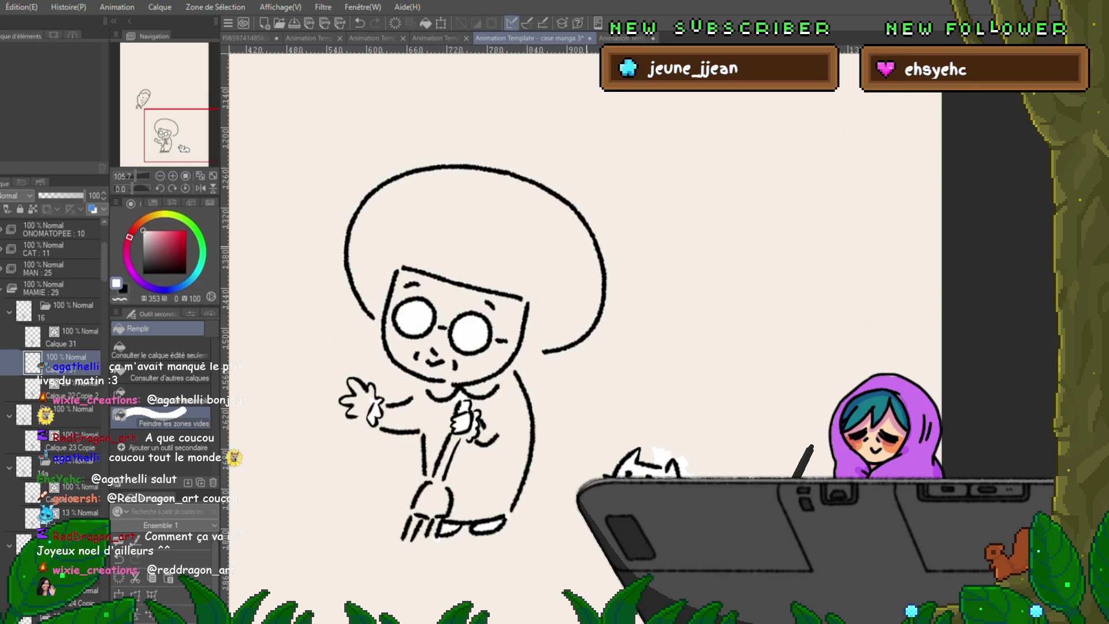
{"action": "left_click", "coordinate": [186, 313]}
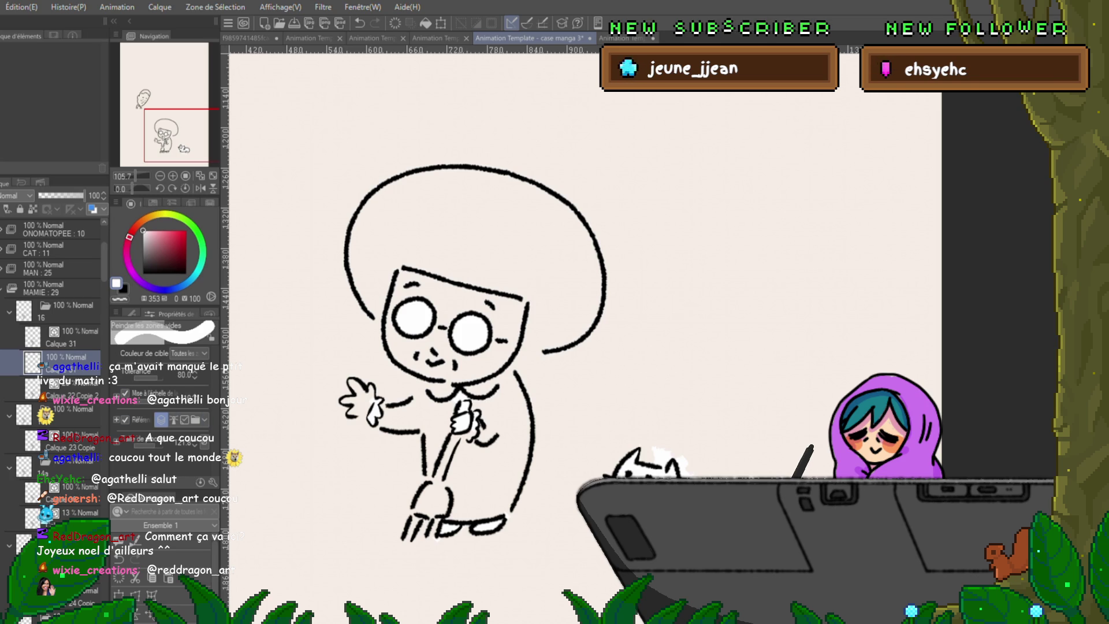
{"action": "left_click_drag", "start_coordinate": [408, 165], "coordinate": [597, 347]}
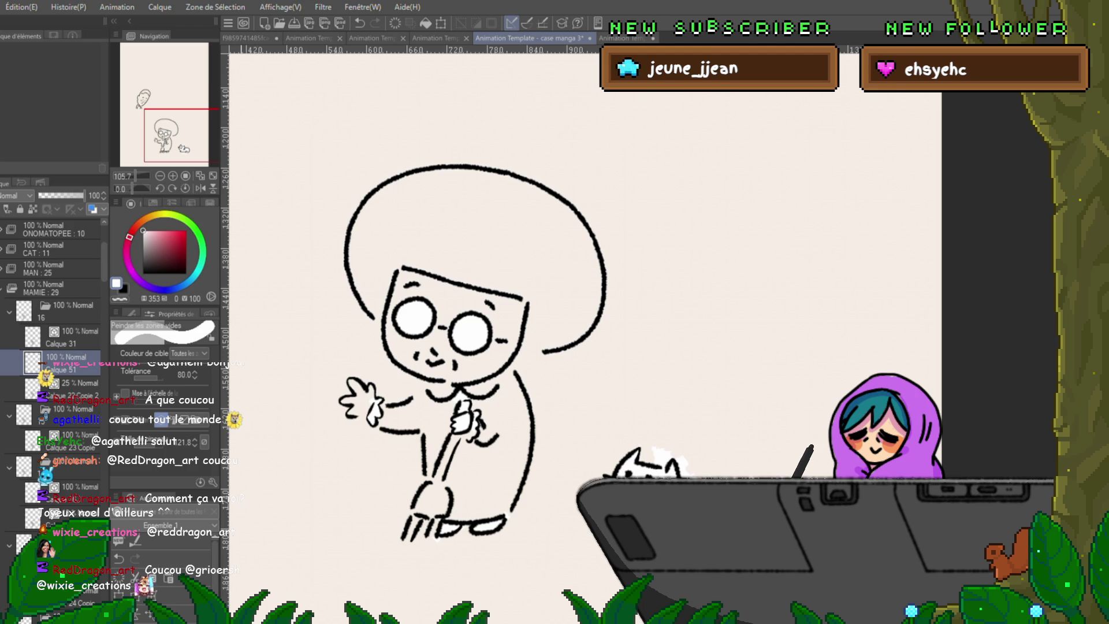
Step to the broom-holding frame and add a new blank layer, Calque 52, for its fill.
{"action": "key", "text": "ctrl+Right"}
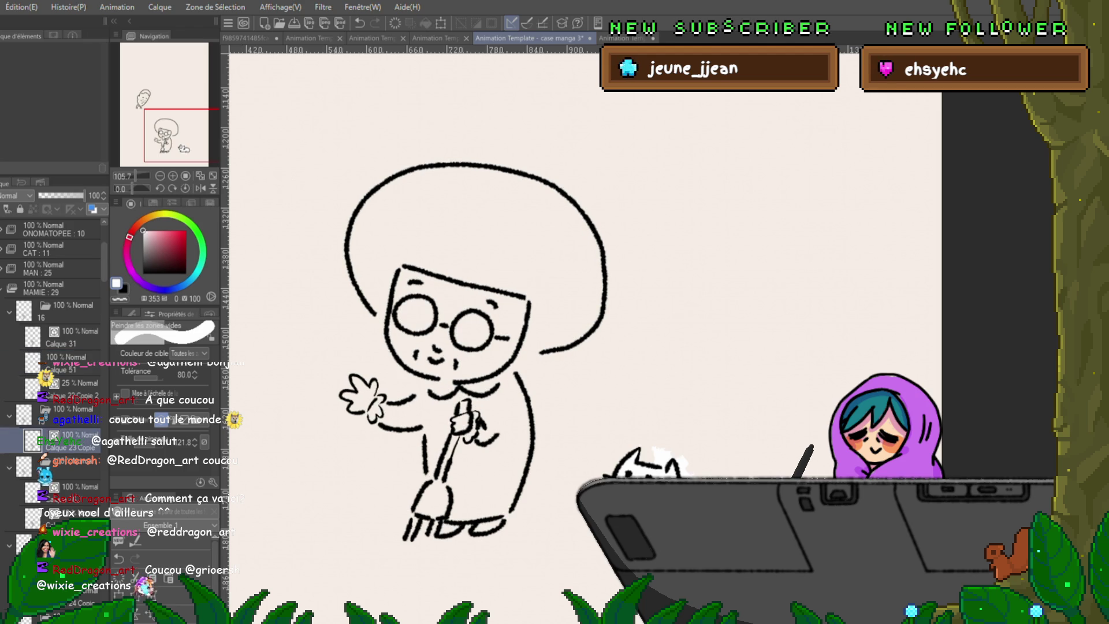
{"action": "key", "text": "ctrl+Left"}
{"action": "key", "text": "ctrl+Right"}
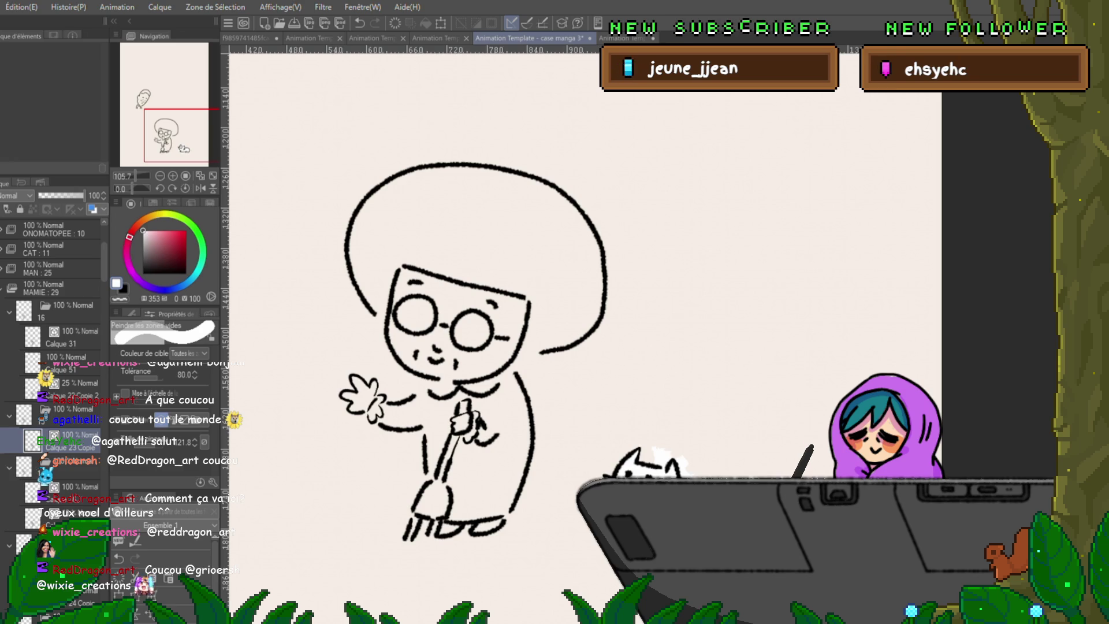
{"action": "key", "text": "ctrl+shift+n"}
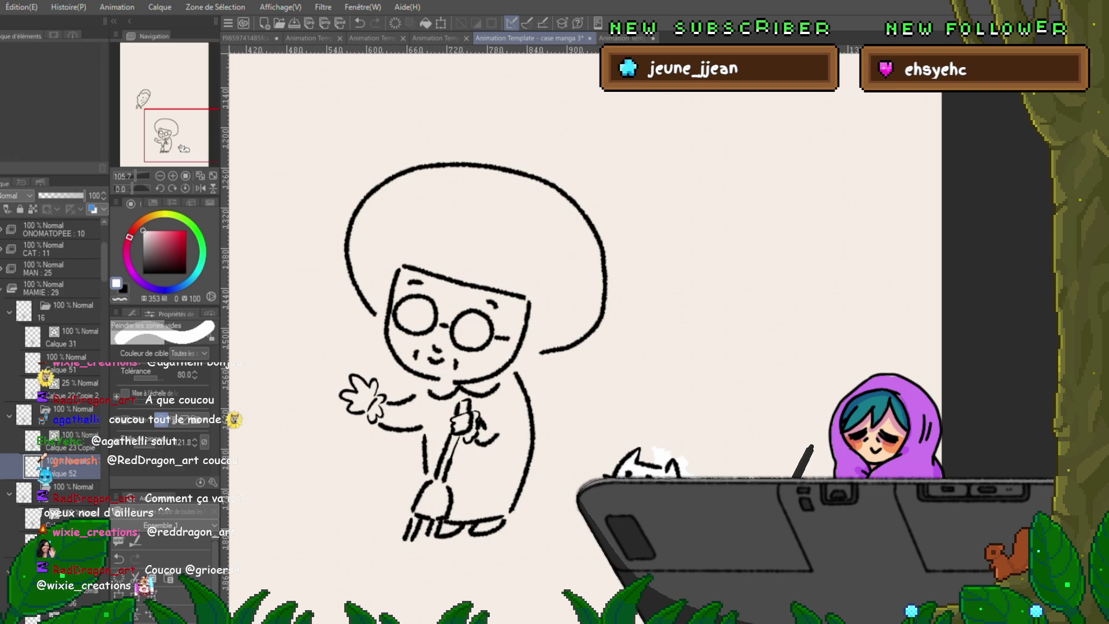
Paint fill over the hair, face, body, arms and legs of the broom-holding grandma.
{"action": "left_click_drag", "start_coordinate": [532, 234], "coordinate": [416, 346]}
{"action": "mouse_move", "coordinate": [347, 217]}
{"action": "left_mouse_down"}
{"action": "mouse_move", "coordinate": [520, 347]}
{"action": "mouse_move", "coordinate": [607, 261]}
{"action": "mouse_move", "coordinate": [520, 416]}
{"action": "mouse_move", "coordinate": [486, 554]}
{"action": "left_mouse_up"}
{"action": "left_click_drag", "start_coordinate": [443, 520], "coordinate": [346, 408]}
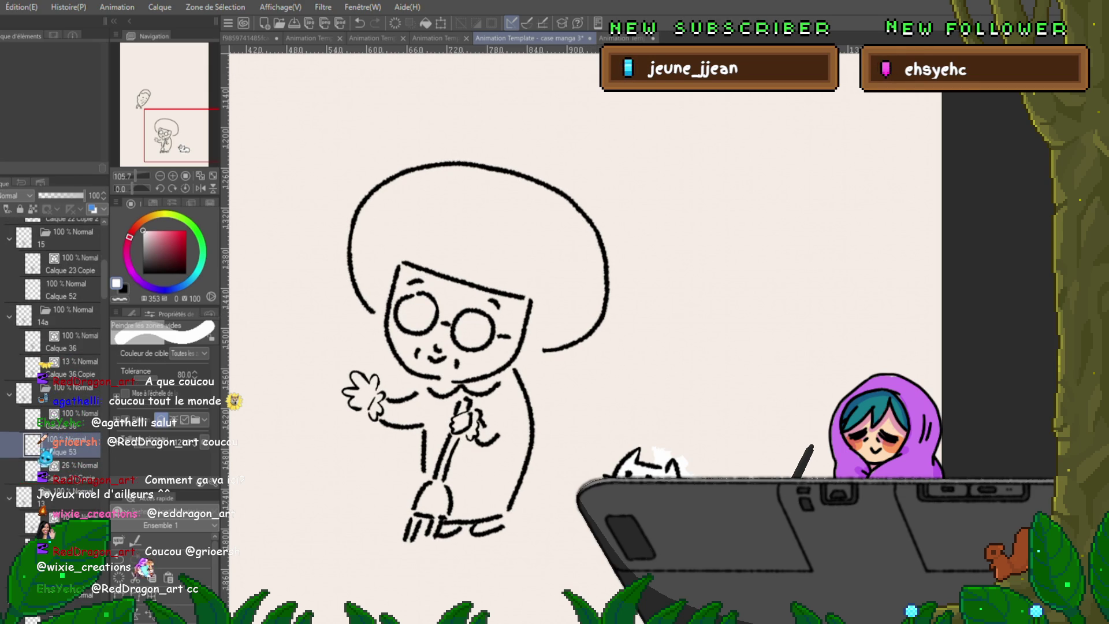
{"action": "mouse_move", "coordinate": [443, 208]}
{"action": "left_mouse_down"}
{"action": "mouse_move", "coordinate": [347, 312]}
{"action": "mouse_move", "coordinate": [511, 207]}
{"action": "mouse_move", "coordinate": [625, 304]}
{"action": "mouse_move", "coordinate": [538, 537]}
{"action": "mouse_move", "coordinate": [415, 546]}
{"action": "mouse_move", "coordinate": [329, 286]}
{"action": "left_mouse_up"}
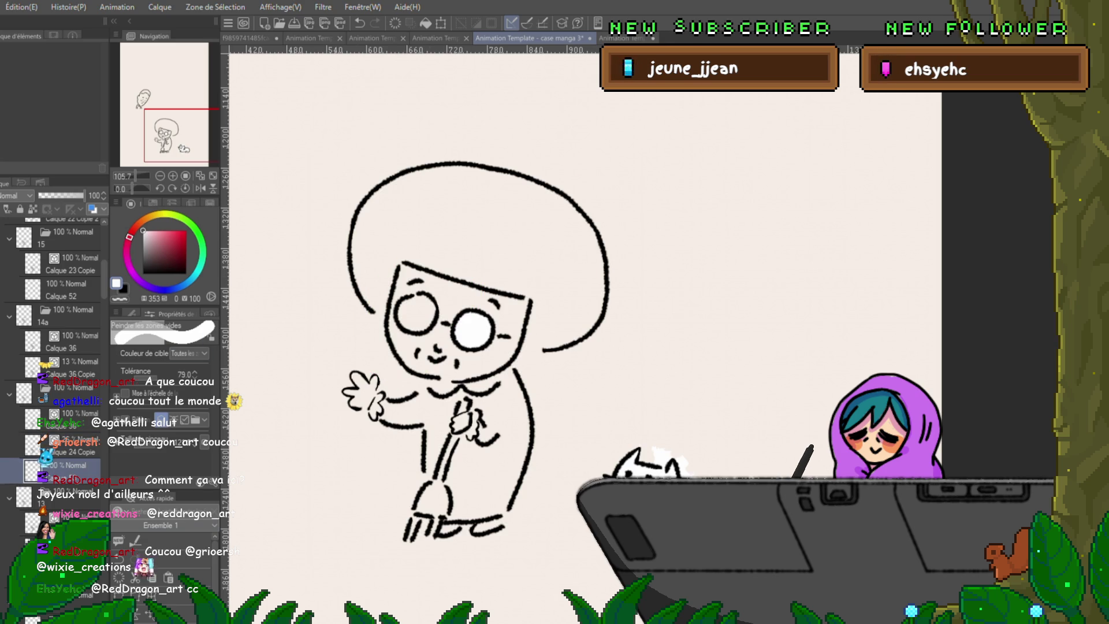
Try white fills over the face and hair at tolerance 43, undoing each patch.
{"action": "left_click_drag", "start_coordinate": [438, 251], "coordinate": [381, 377]}
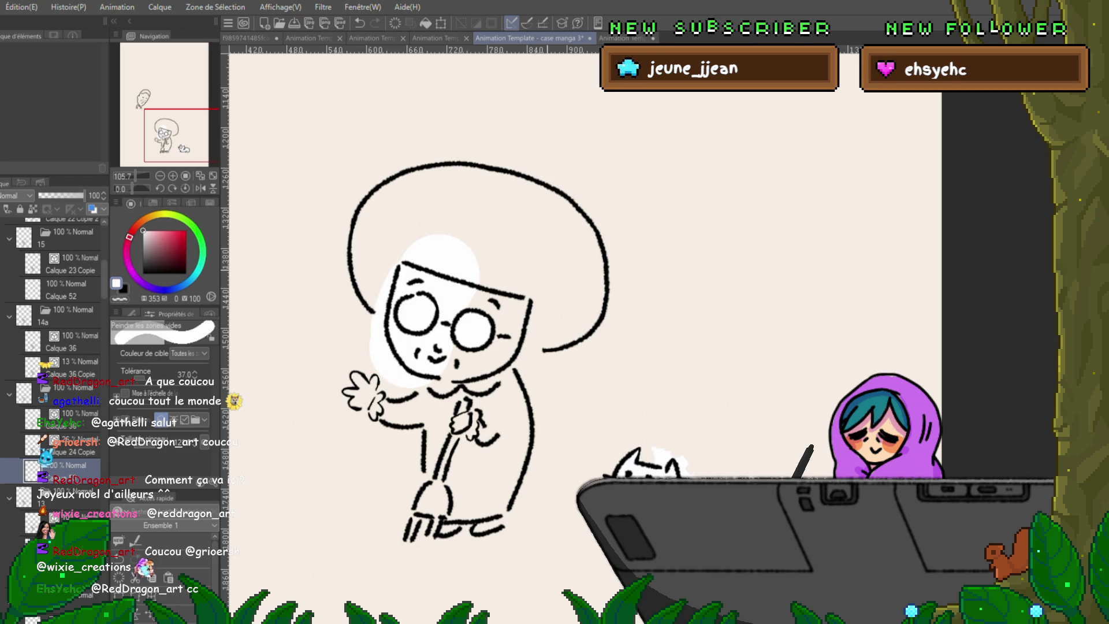
{"action": "key", "text": "ctrl+z"}
{"action": "left_click_drag", "start_coordinate": [152, 374], "coordinate": [157, 375]}
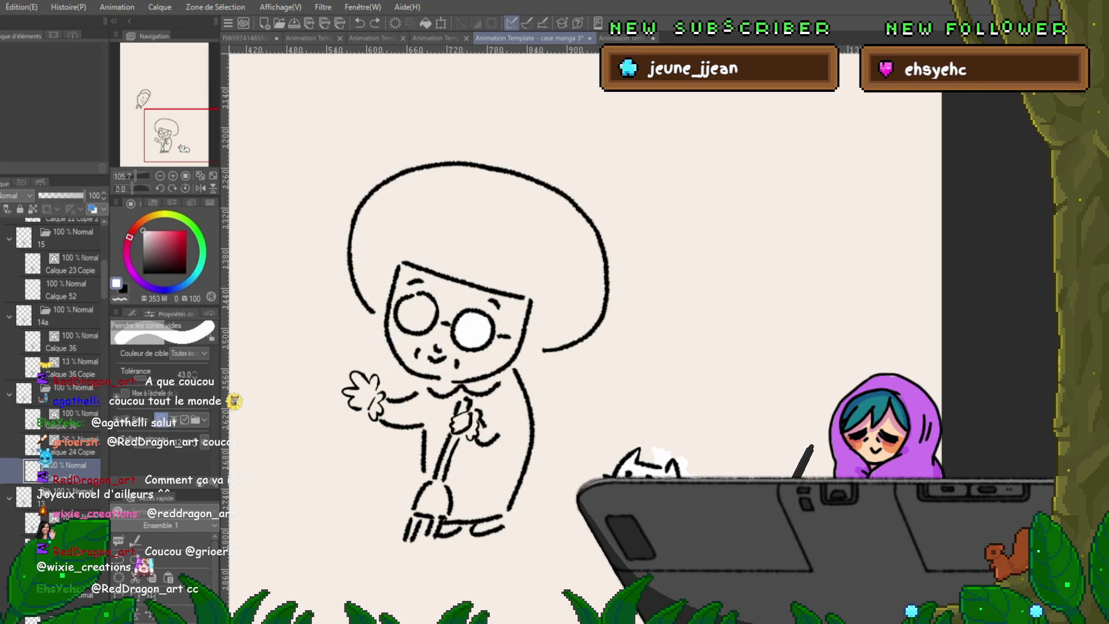
{"action": "left_click_drag", "start_coordinate": [458, 185], "coordinate": [507, 269]}
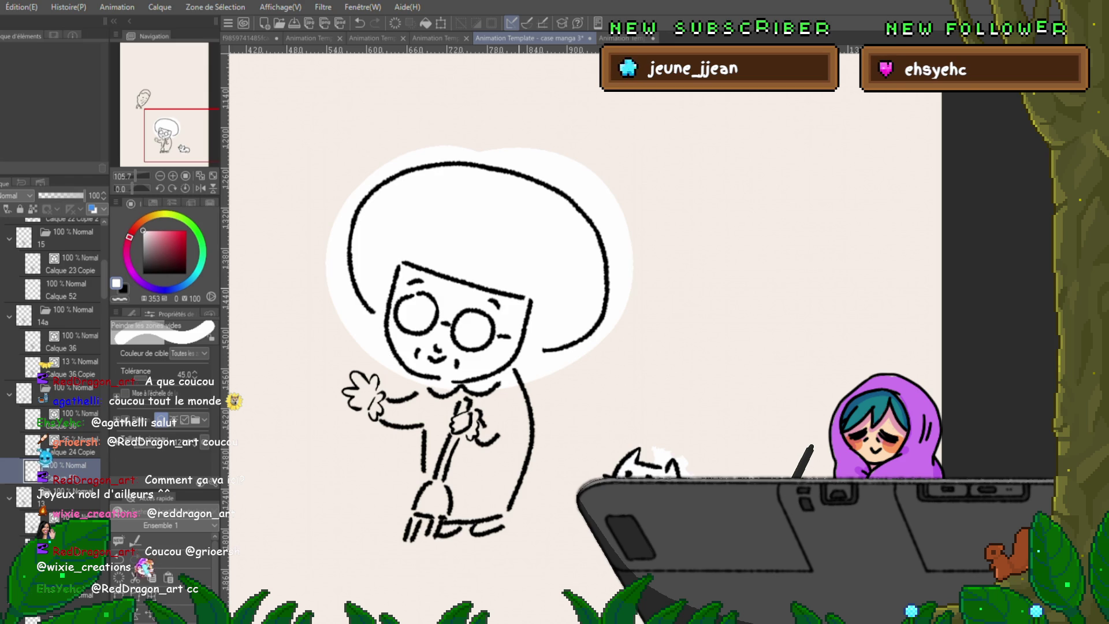
{"action": "key", "text": "ctrl+z"}
{"action": "left_click", "coordinate": [473, 328]}
{"action": "left_click_drag", "start_coordinate": [156, 374], "coordinate": [159, 375]}
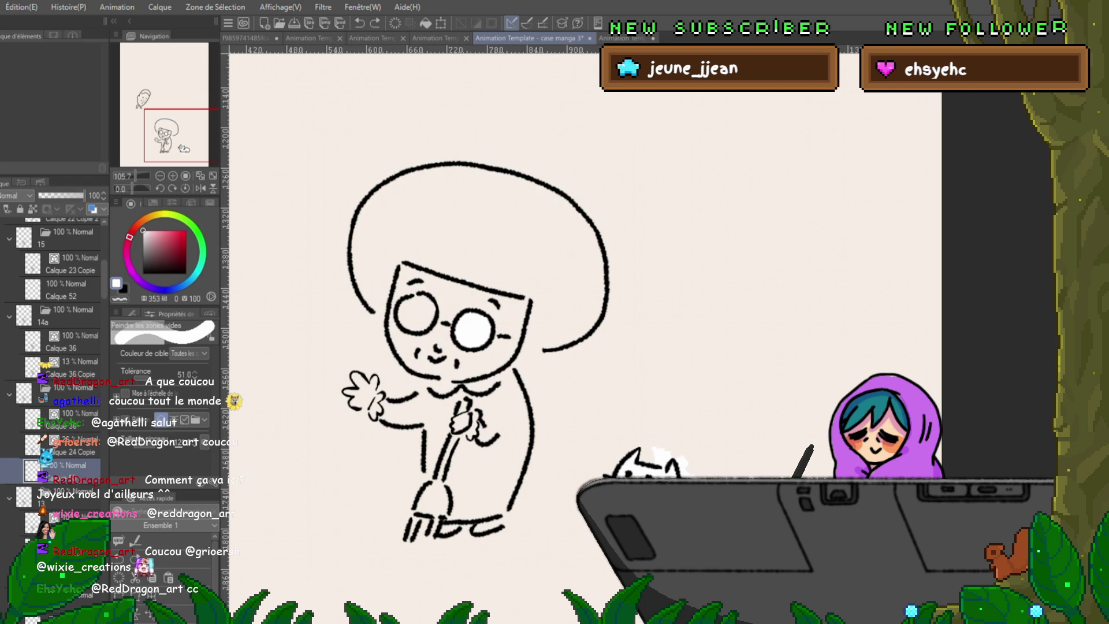
Mark the whole head for filling at a slightly lower tolerance and undo each white result.
{"action": "left_click_drag", "start_coordinate": [416, 173], "coordinate": [520, 278]}
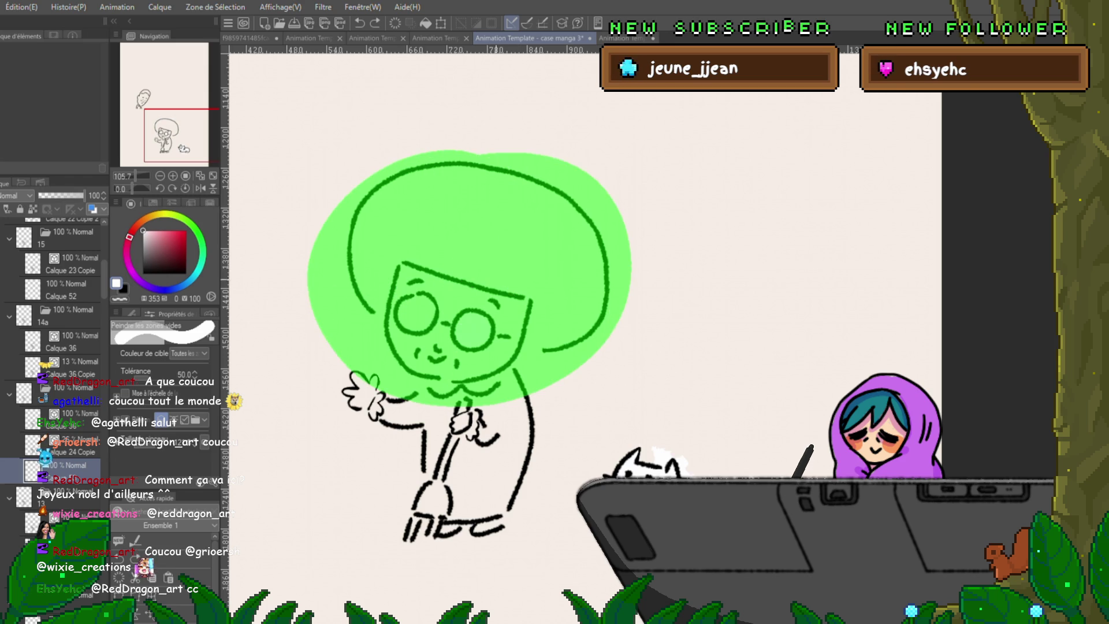
{"action": "left_click_drag", "start_coordinate": [160, 375], "coordinate": [158, 374]}
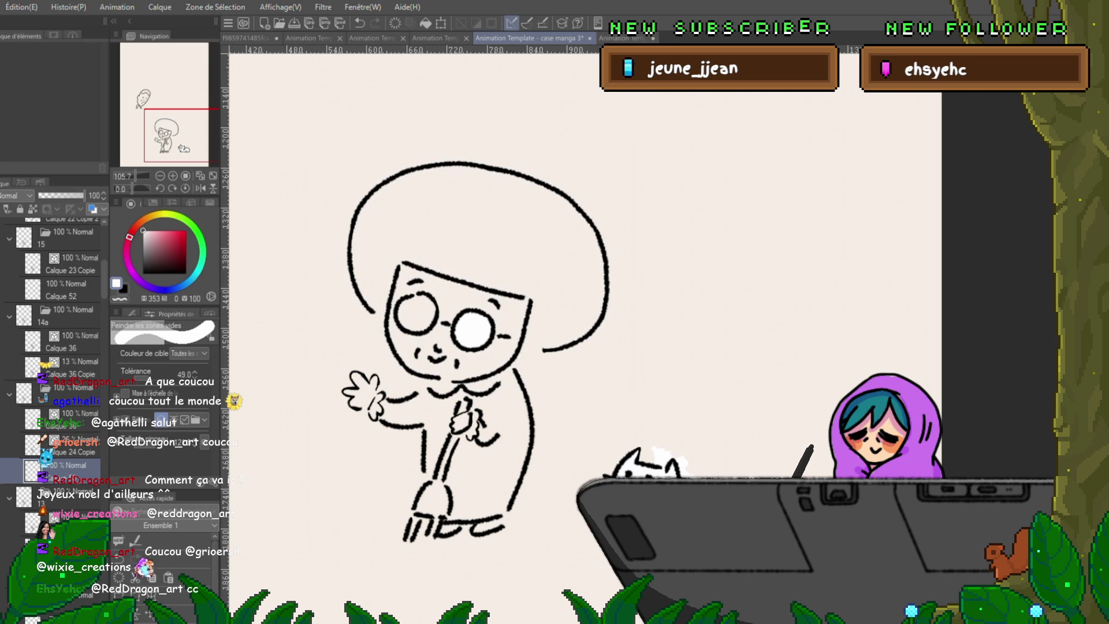
{"action": "left_click_drag", "start_coordinate": [416, 174], "coordinate": [468, 278]}
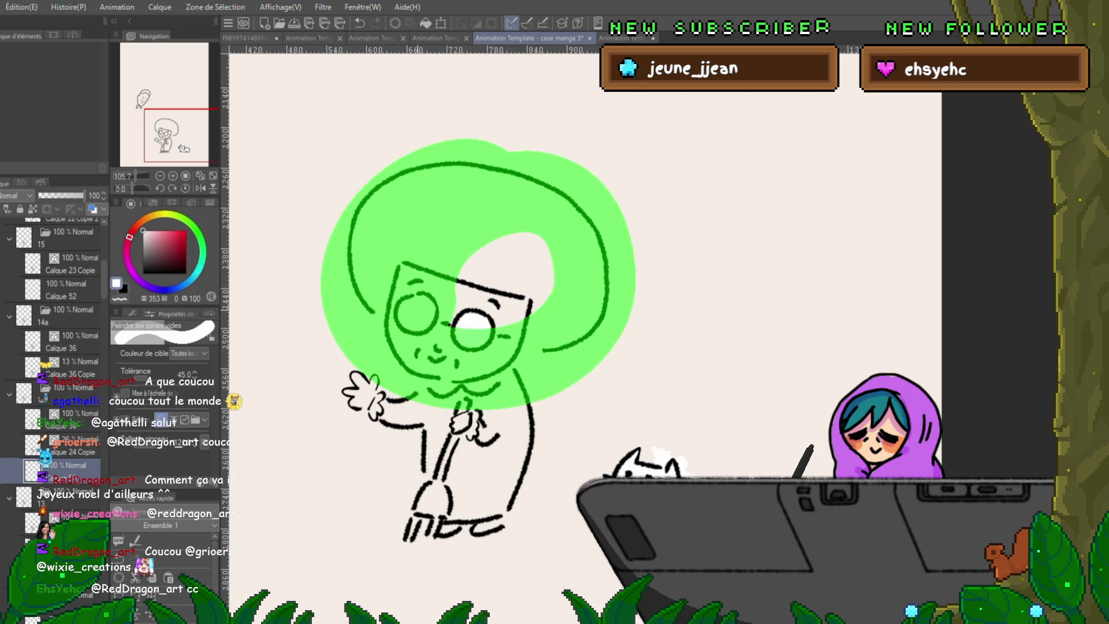
{"action": "key", "text": "ctrl+z"}
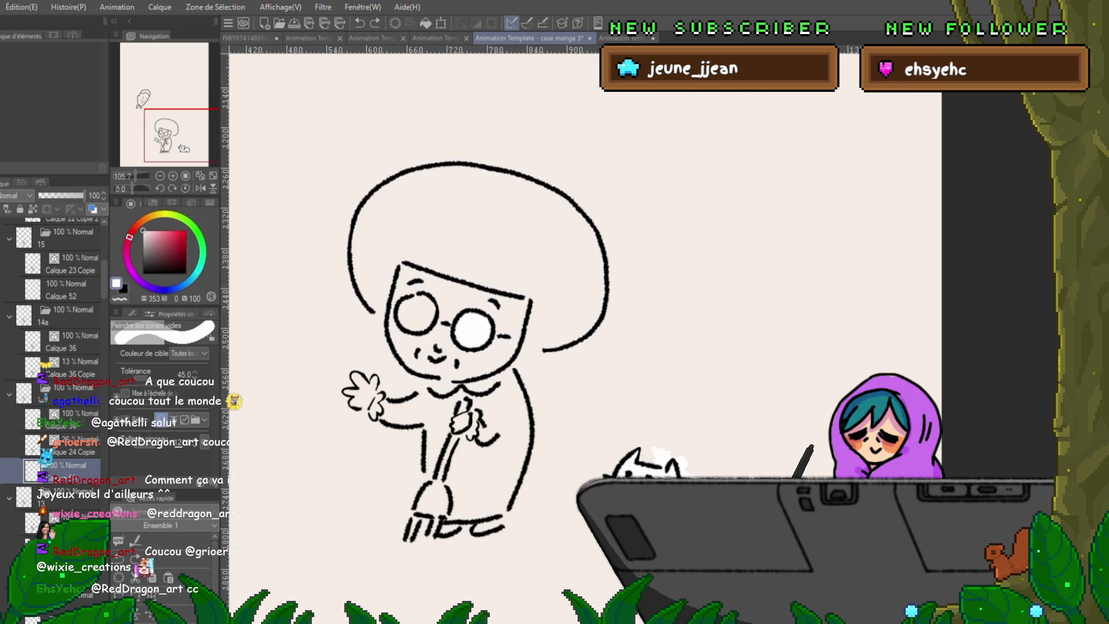
{"action": "mouse_move", "coordinate": [398, 216]}
{"action": "left_mouse_down"}
{"action": "mouse_move", "coordinate": [467, 382]}
{"action": "mouse_move", "coordinate": [537, 226]}
{"action": "left_mouse_up"}
{"action": "key", "text": "ctrl+z"}
Repeat head-and-hair fills behind the lines, undoing each so only the right lens stays white.
{"action": "mouse_move", "coordinate": [364, 190]}
{"action": "left_mouse_down"}
{"action": "mouse_move", "coordinate": [607, 364]}
{"action": "mouse_move", "coordinate": [455, 269]}
{"action": "left_mouse_up"}
{"action": "key", "text": "ctrl+z"}
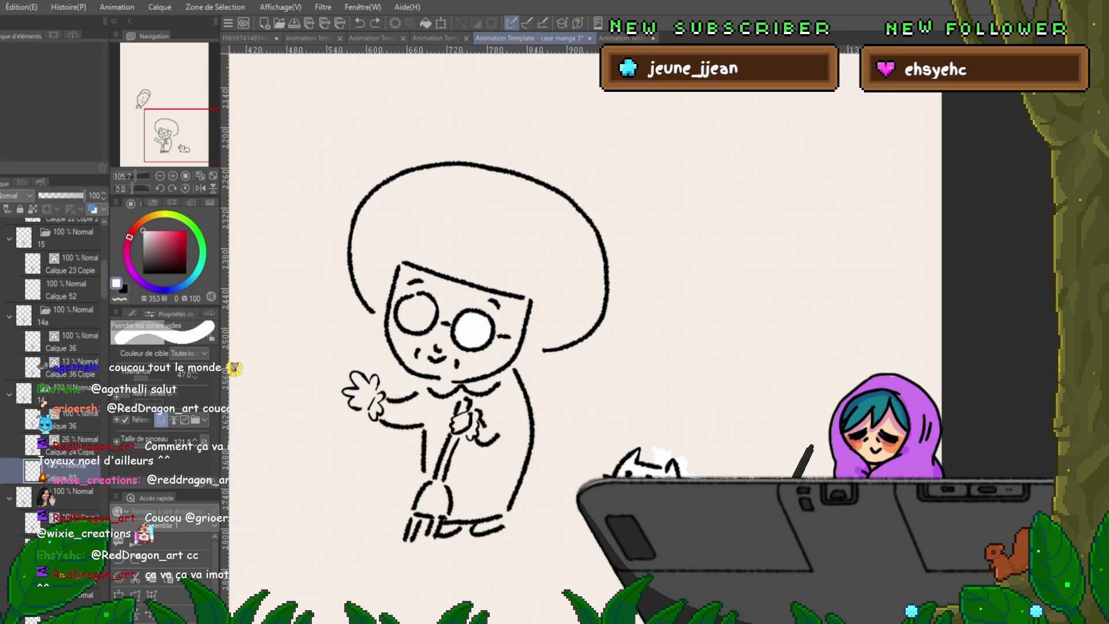
{"action": "mouse_move", "coordinate": [538, 208]}
{"action": "left_mouse_down"}
{"action": "mouse_move", "coordinate": [347, 329]}
{"action": "mouse_move", "coordinate": [598, 346]}
{"action": "mouse_move", "coordinate": [485, 287]}
{"action": "left_mouse_up"}
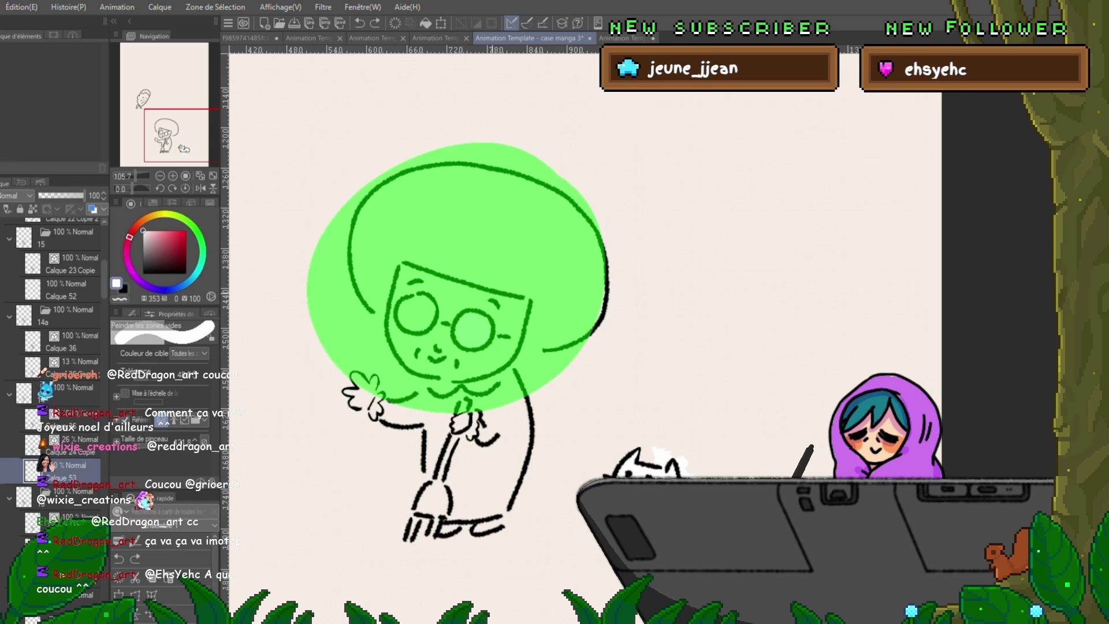
{"action": "key", "text": "ctrl+z"}
{"action": "mouse_move", "coordinate": [564, 199]}
{"action": "left_mouse_down"}
{"action": "mouse_move", "coordinate": [347, 347]}
{"action": "mouse_move", "coordinate": [415, 217]}
{"action": "mouse_move", "coordinate": [434, 278]}
{"action": "mouse_move", "coordinate": [477, 260]}
{"action": "left_mouse_up"}
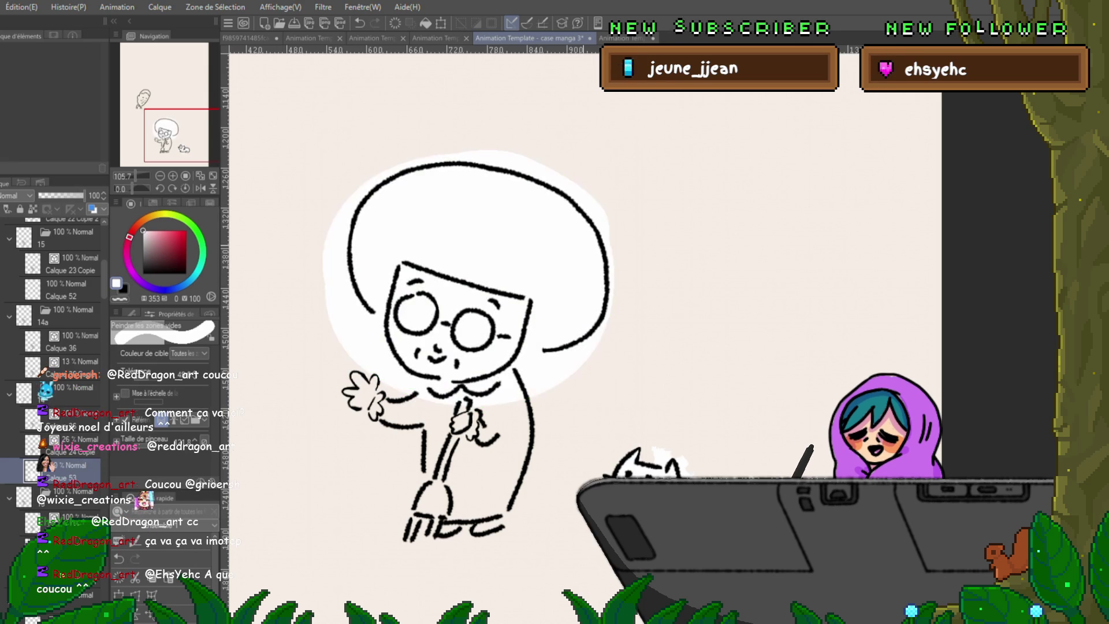
{"action": "key", "text": "ctrl+z"}
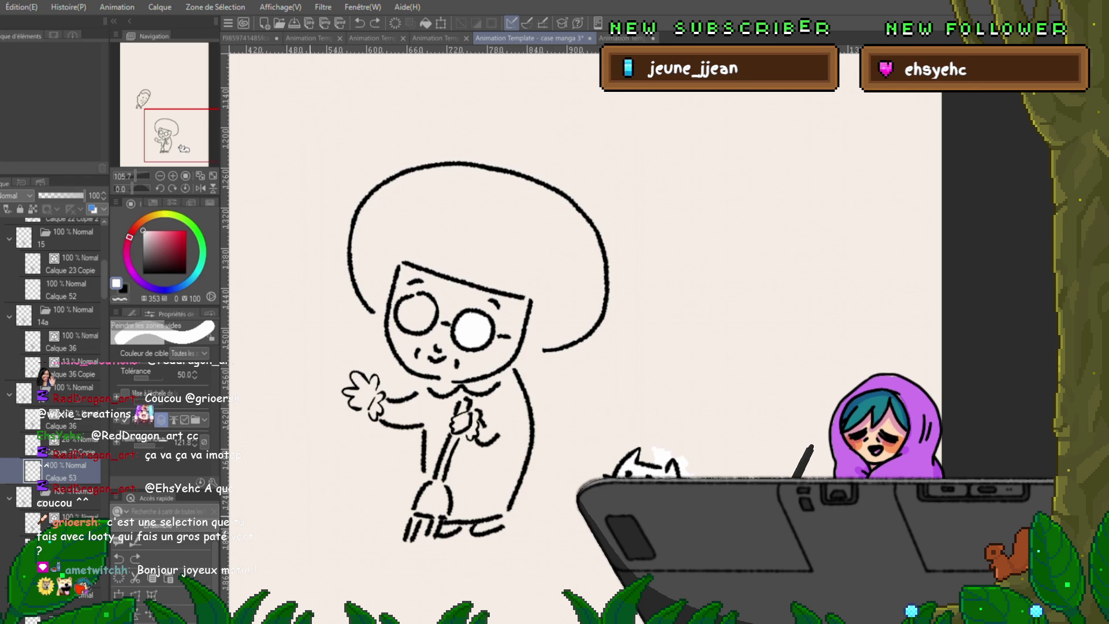
Mark a fill region over the hair, face, body and legs, then discard it.
{"action": "left_click_drag", "start_coordinate": [554, 347], "coordinate": [527, 307]}
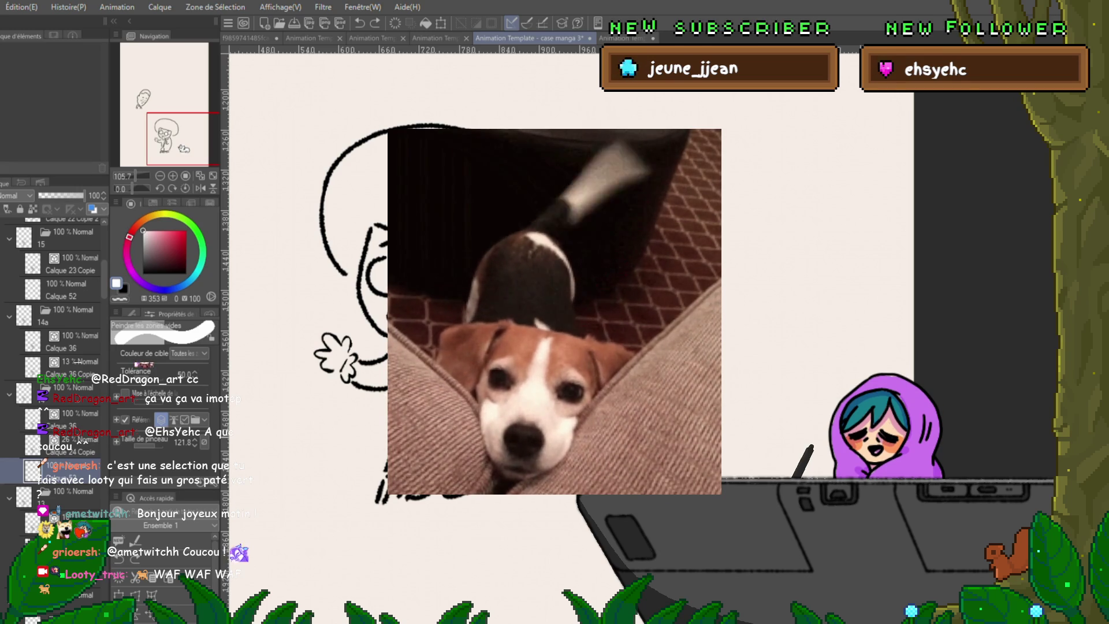
{"action": "scroll", "coordinate": [454, 330], "scroll_direction": "up", "scroll_amount": 1}
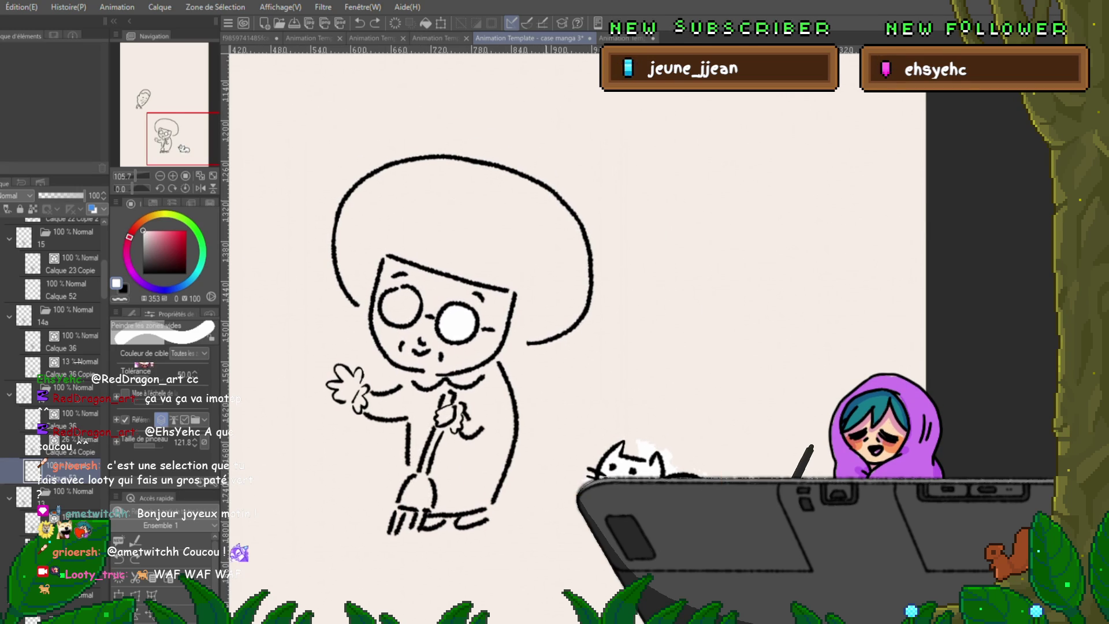
{"action": "mouse_move", "coordinate": [330, 260]}
{"action": "left_mouse_down"}
{"action": "mouse_move", "coordinate": [433, 165]}
{"action": "mouse_move", "coordinate": [485, 330]}
{"action": "left_mouse_up"}
{"action": "mouse_move", "coordinate": [485, 173]}
{"action": "left_mouse_down"}
{"action": "mouse_move", "coordinate": [555, 260]}
{"action": "mouse_move", "coordinate": [597, 347]}
{"action": "left_mouse_up"}
{"action": "mouse_move", "coordinate": [433, 364]}
{"action": "left_mouse_down"}
{"action": "mouse_move", "coordinate": [347, 381]}
{"action": "mouse_move", "coordinate": [434, 486]}
{"action": "left_mouse_up"}
{"action": "left_click_drag", "start_coordinate": [451, 407], "coordinate": [416, 520]}
{"action": "key", "text": "ctrl+m"}
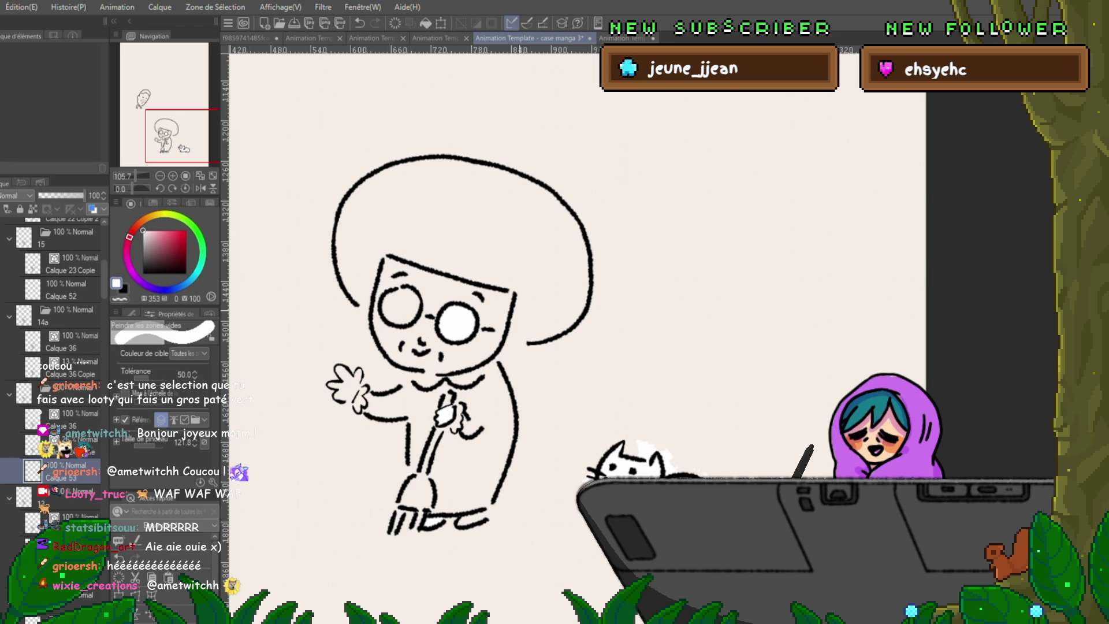
{"action": "scroll", "coordinate": [520, 340], "scroll_direction": "up", "scroll_amount": 2}
{"action": "scroll", "coordinate": [519, 340], "scroll_direction": "up", "scroll_amount": 2}
{"action": "scroll", "coordinate": [520, 339], "scroll_direction": "up", "scroll_amount": 2}
{"action": "scroll", "coordinate": [520, 340], "scroll_direction": "up", "scroll_amount": 2}
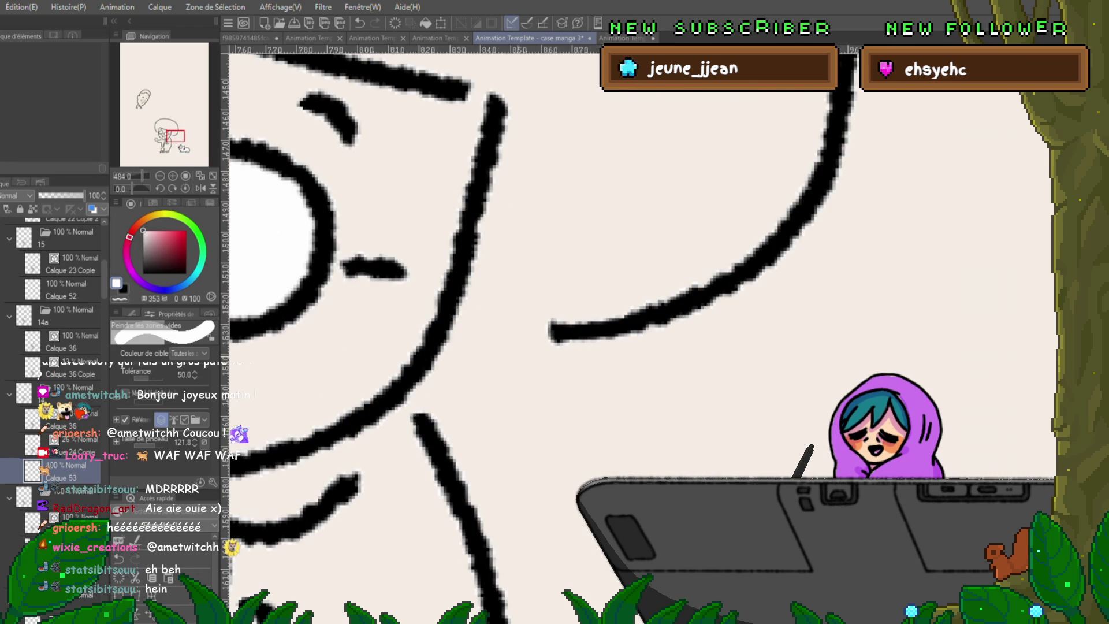
{"action": "scroll", "coordinate": [520, 341], "scroll_direction": "down", "scroll_amount": 2}
{"action": "scroll", "coordinate": [520, 340], "scroll_direction": "down", "scroll_amount": 2}
{"action": "scroll", "coordinate": [520, 340], "scroll_direction": "down", "scroll_amount": 2}
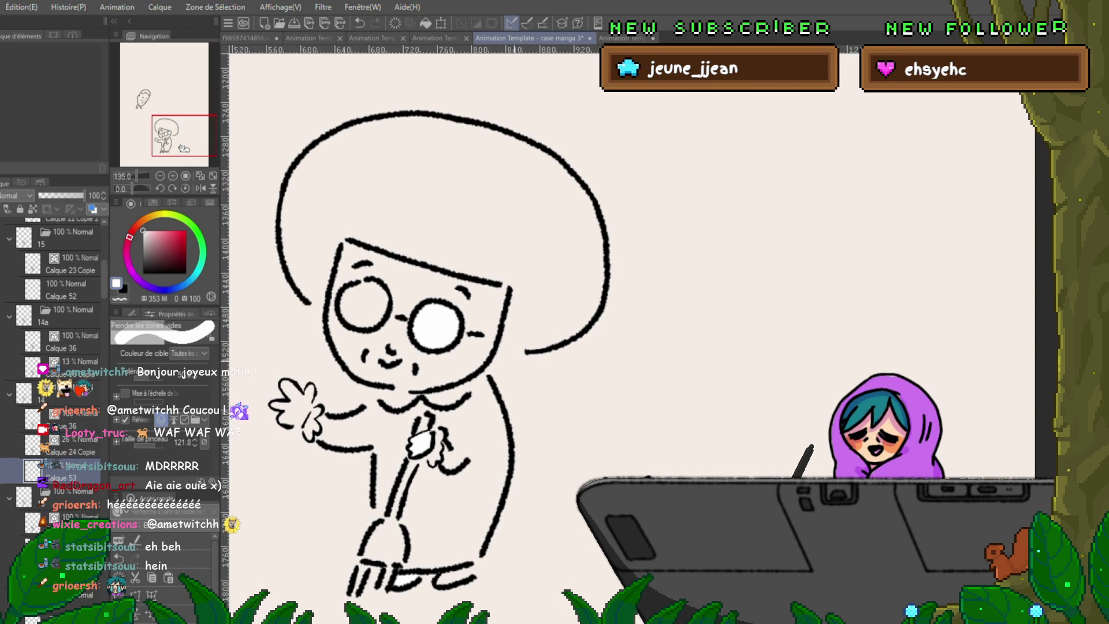
Recentre on the character and switch to the yotsuba2 street-scene document.
{"action": "left_click_drag", "start_coordinate": [434, 346], "coordinate": [491, 327]}
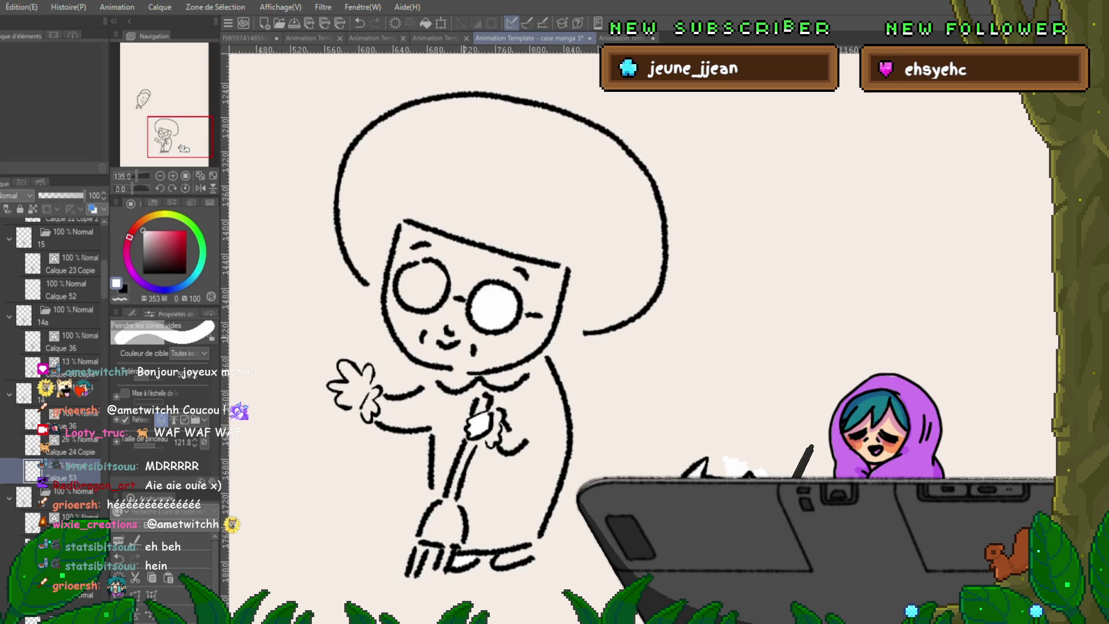
{"action": "key", "text": "ctrl+Tab"}
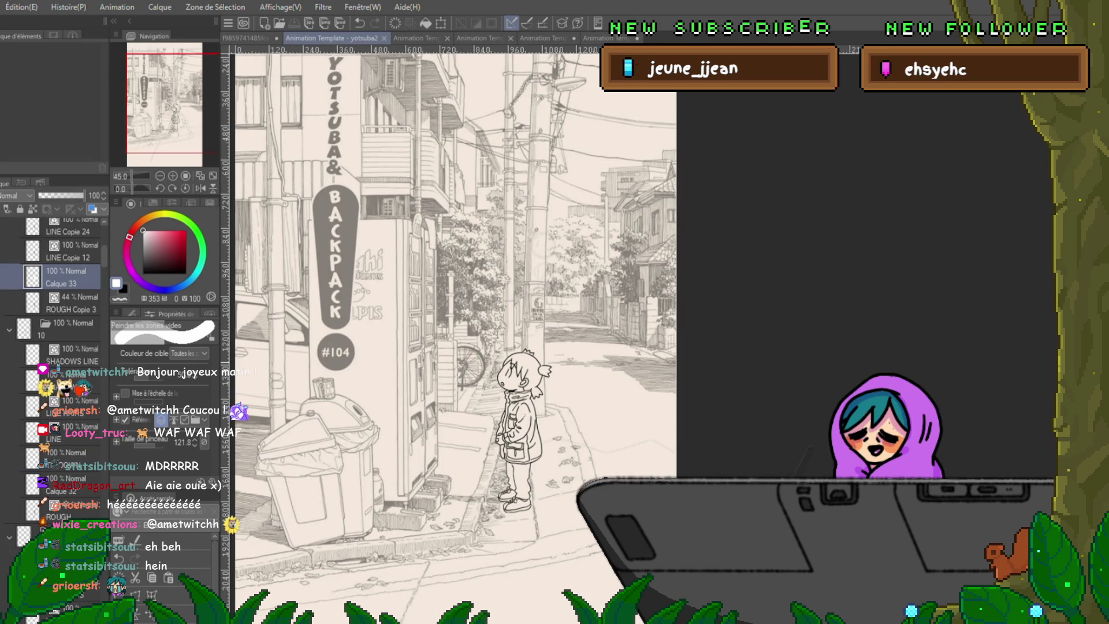
{"action": "scroll", "coordinate": [511, 443], "scroll_direction": "up", "scroll_amount": 3}
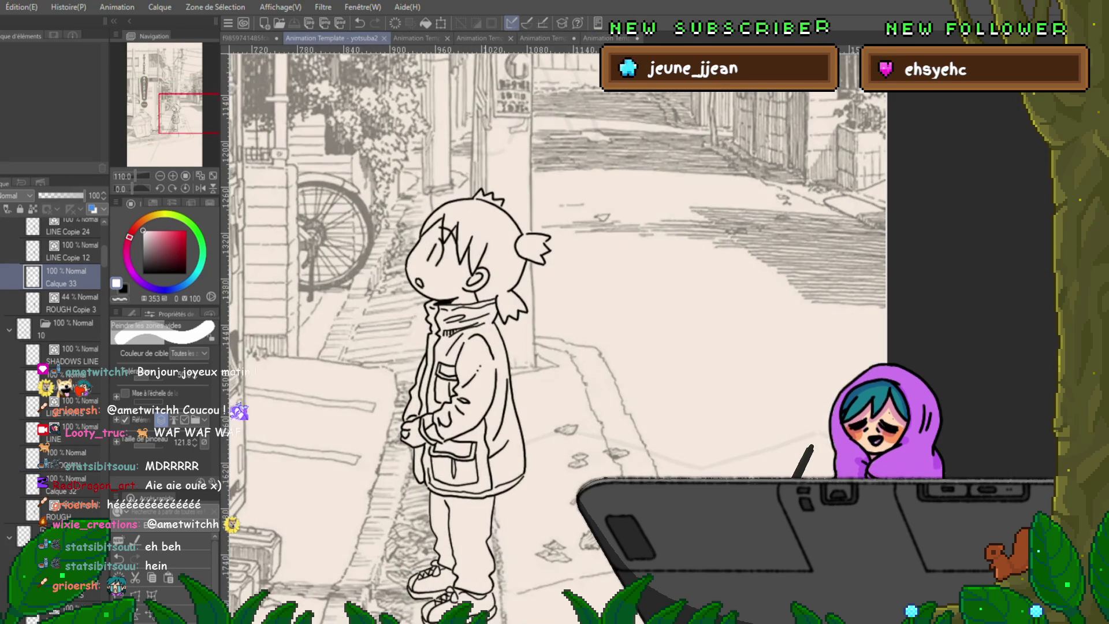
{"action": "scroll", "coordinate": [515, 434], "scroll_direction": "down", "scroll_amount": 2}
{"action": "scroll", "coordinate": [516, 433], "scroll_direction": "down", "scroll_amount": 2}
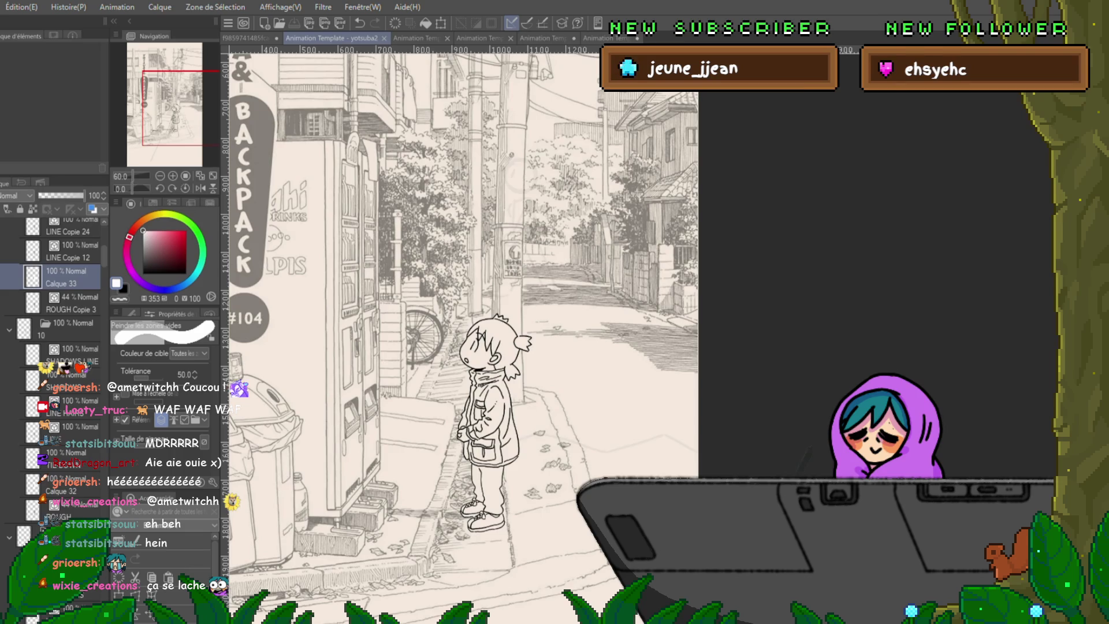
Pass through the case manga hirayasumi tab back to the grandma animation document.
{"action": "left_click", "coordinate": [606, 38]}
{"action": "left_click", "coordinate": [498, 38]}
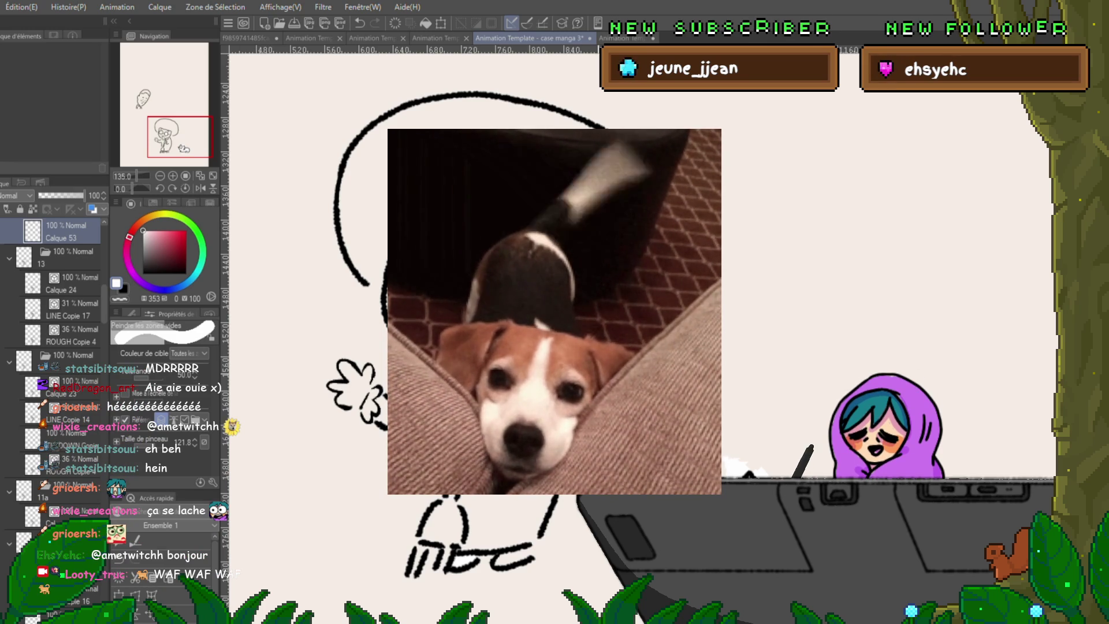
{"action": "scroll", "coordinate": [607, 347], "scroll_direction": "down", "scroll_amount": 2}
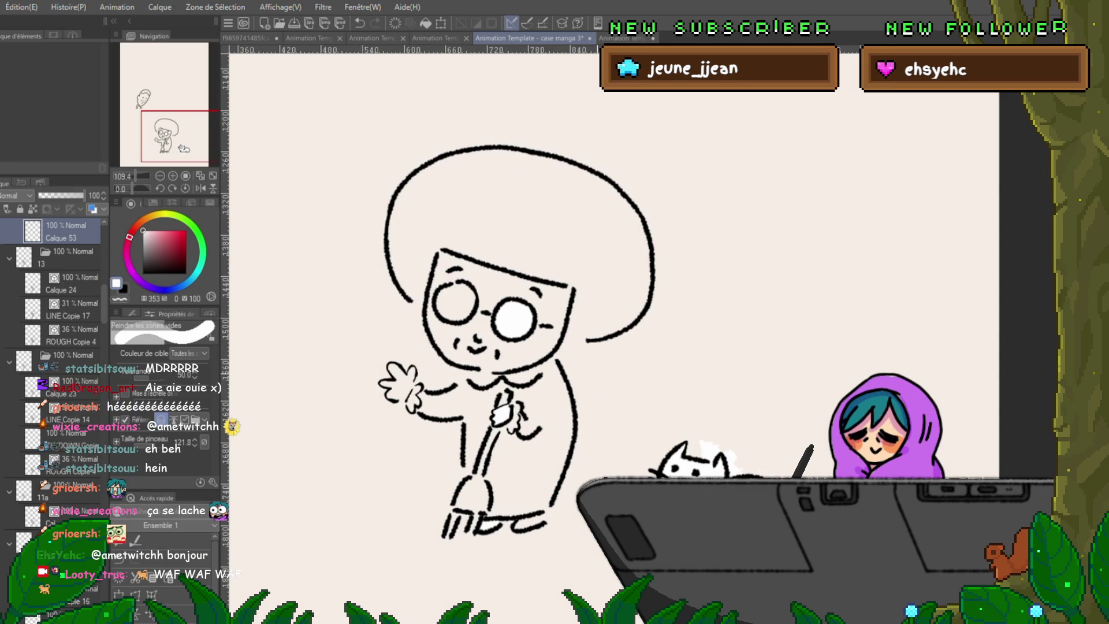
Add a new layer above ROUGH Copie 4 and fill both glasses lenses white.
{"action": "left_click", "coordinate": [69, 283]}
{"action": "left_click", "coordinate": [69, 336]}
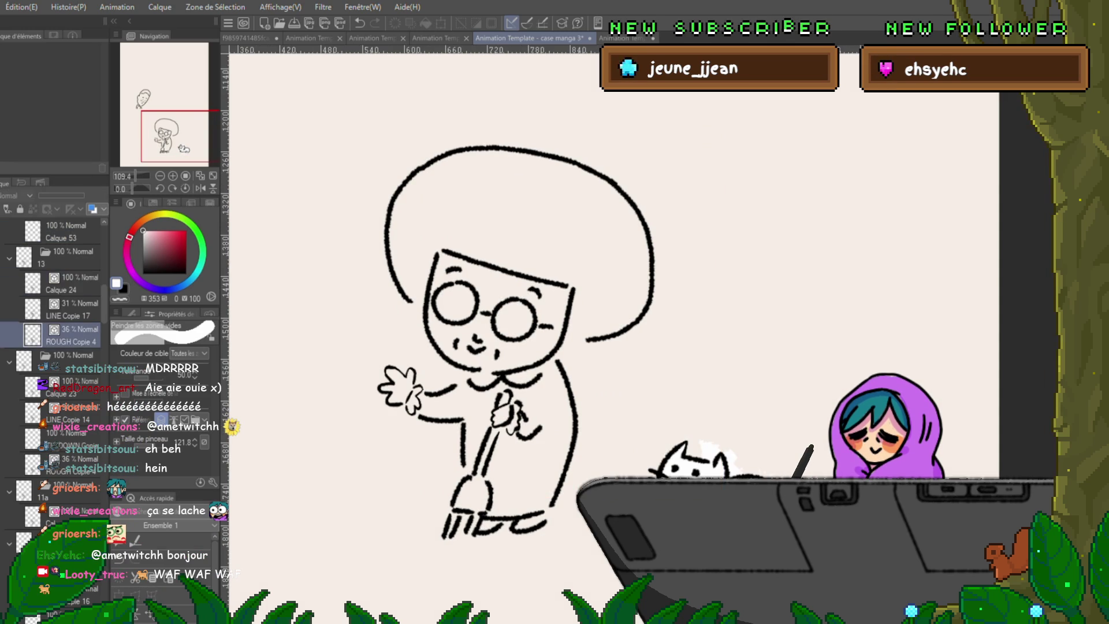
{"action": "key", "text": "ctrl+shift+n"}
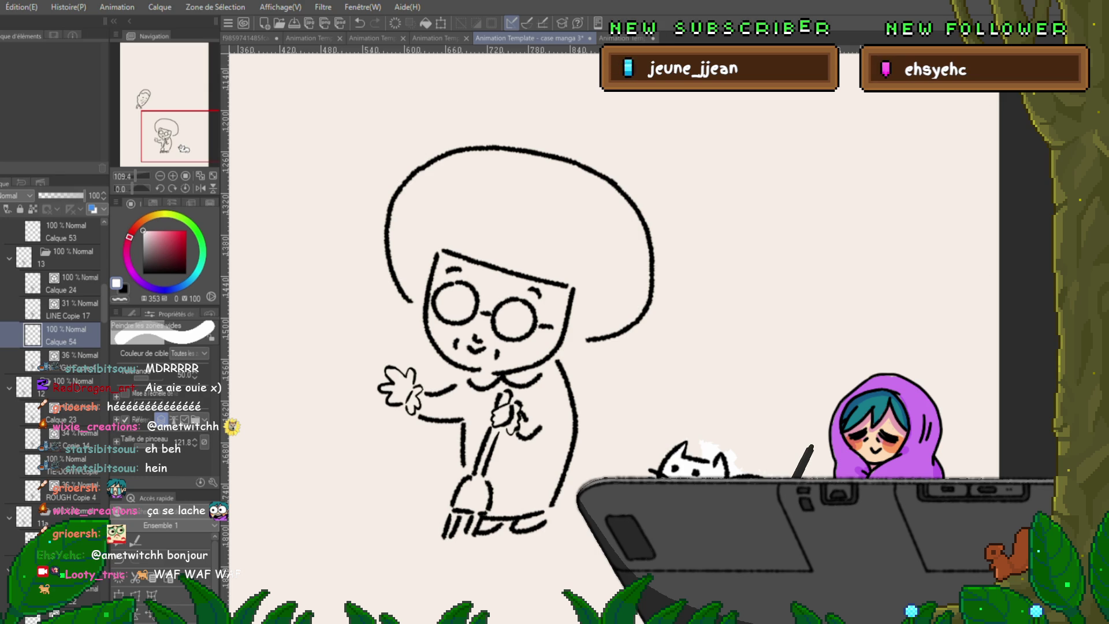
{"action": "key", "text": "Right"}
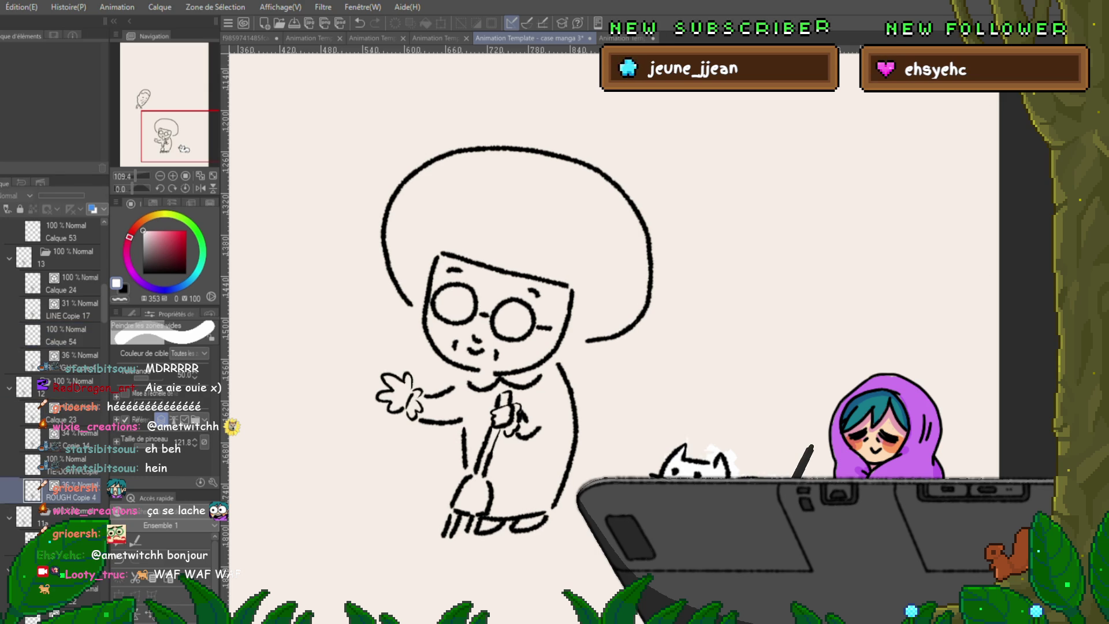
{"action": "mouse_move", "coordinate": [628, 221]}
{"action": "left_mouse_down"}
{"action": "mouse_move", "coordinate": [555, 278]}
{"action": "mouse_move", "coordinate": [450, 538]}
{"action": "mouse_move", "coordinate": [382, 390]}
{"action": "left_mouse_up"}
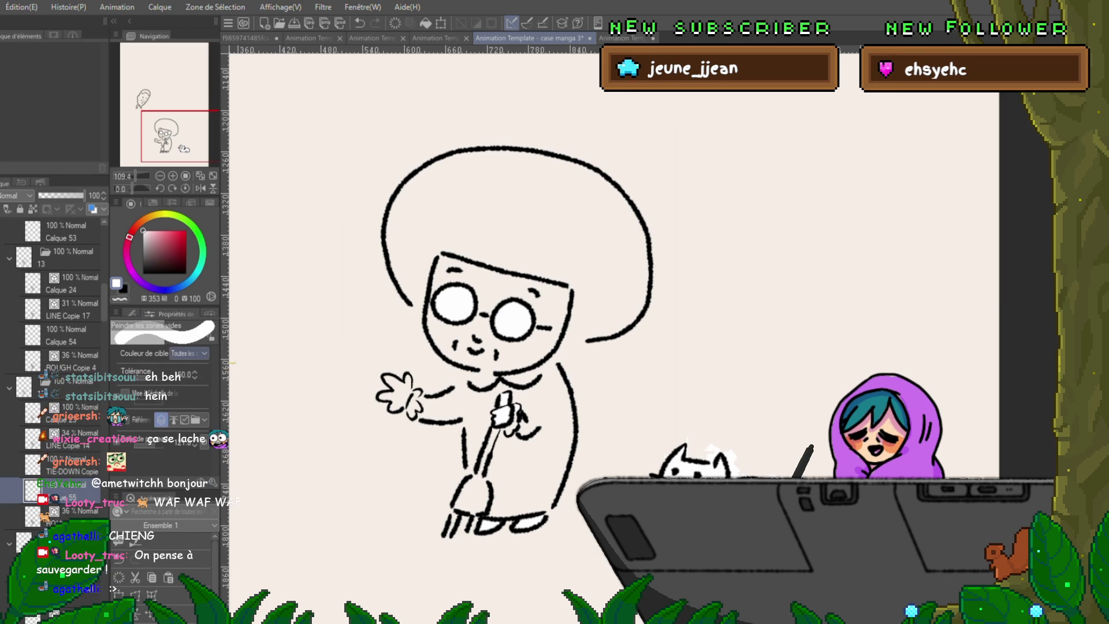
Browse the Outil secondaire fill list and pick the variant that fills enclosed gaps.
{"action": "left_click", "coordinate": [131, 312]}
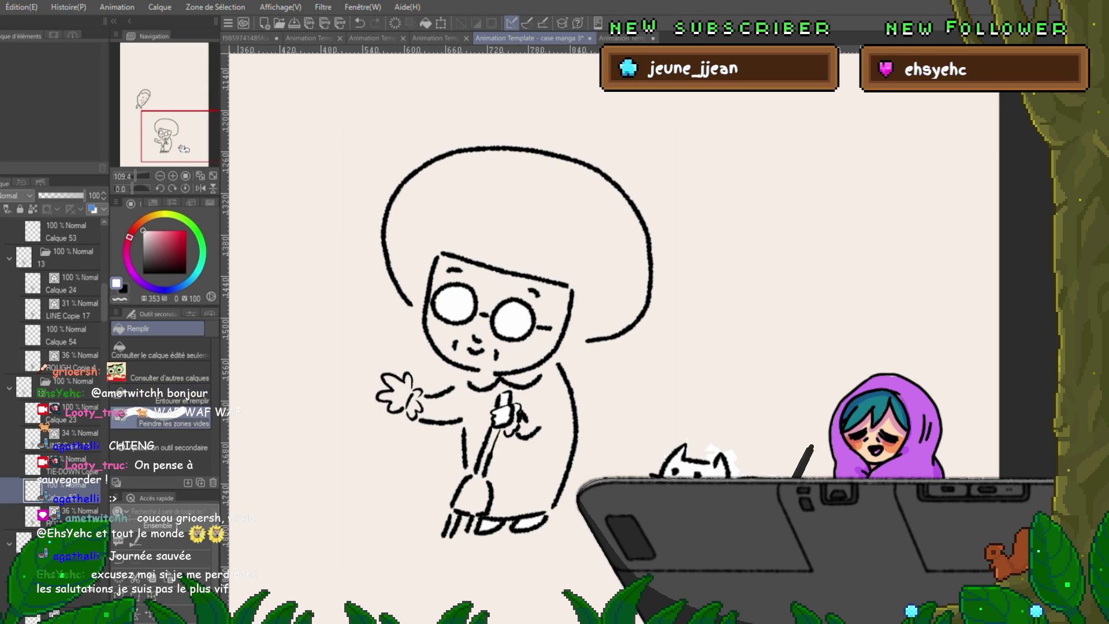
{"action": "left_click", "coordinate": [163, 423]}
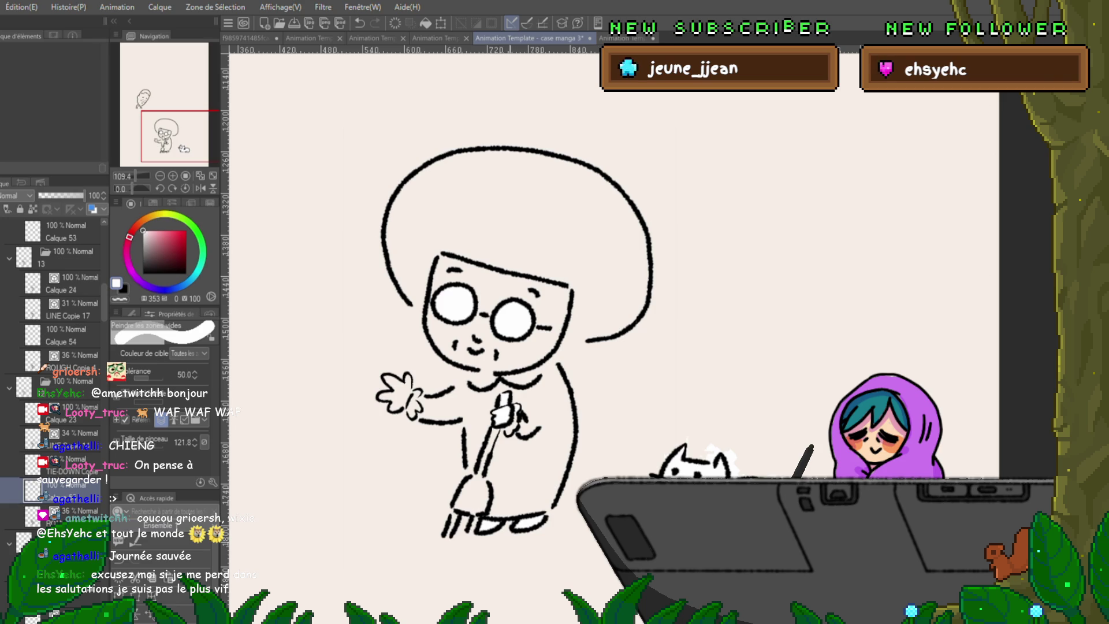
{"action": "scroll", "coordinate": [593, 519], "scroll_direction": "up", "scroll_amount": 1}
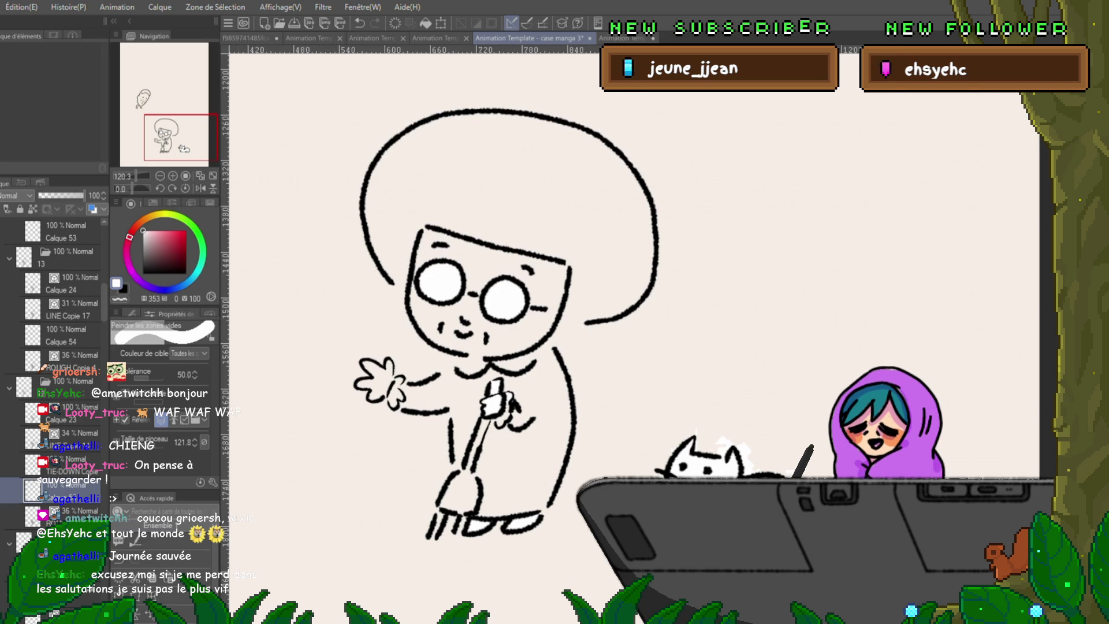
Add light pen strokes atop the head, then bring up the Fill tool's sub-tool variants.
{"action": "key", "text": "p"}
{"action": "left_click_drag", "start_coordinate": [541, 213], "coordinate": [522, 239]}
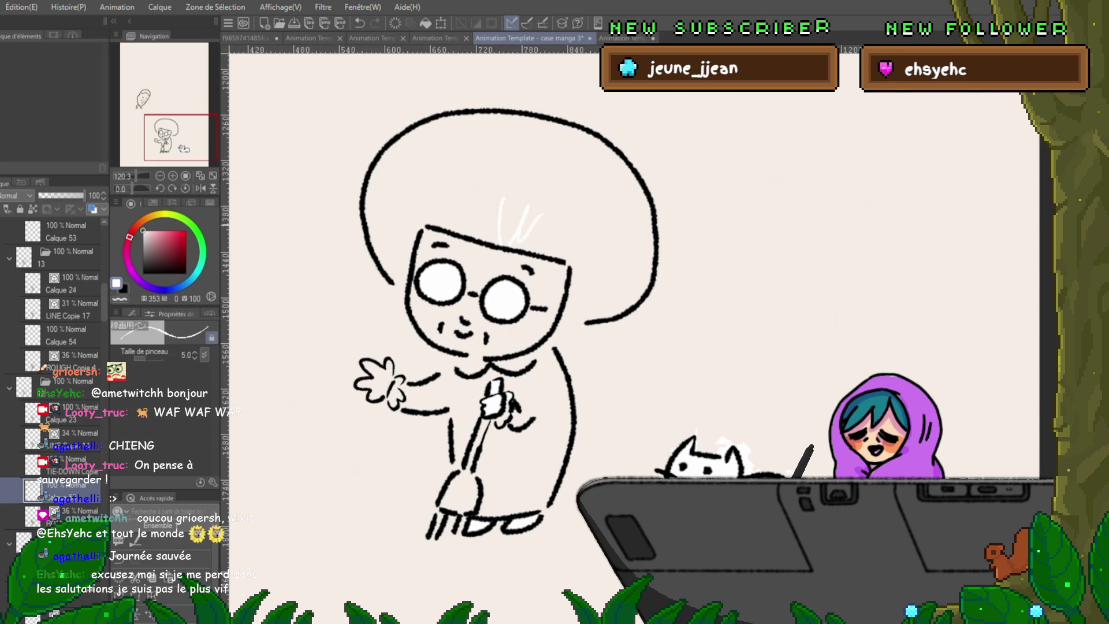
{"action": "left_click_drag", "start_coordinate": [493, 329], "coordinate": [451, 351]}
{"action": "key", "text": "m"}
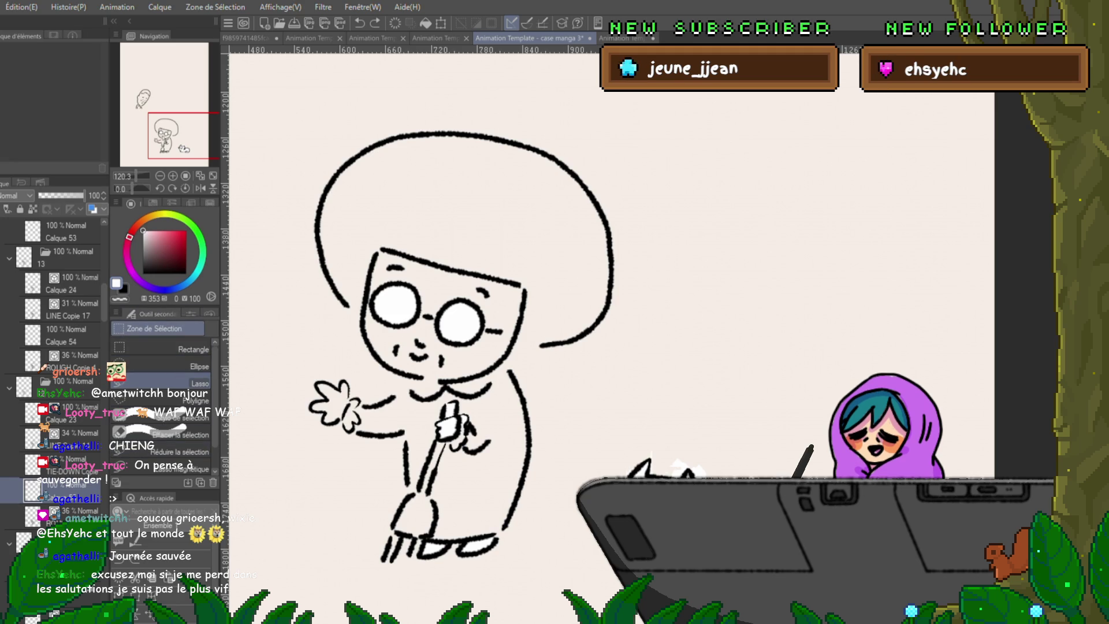
{"action": "key", "text": "g"}
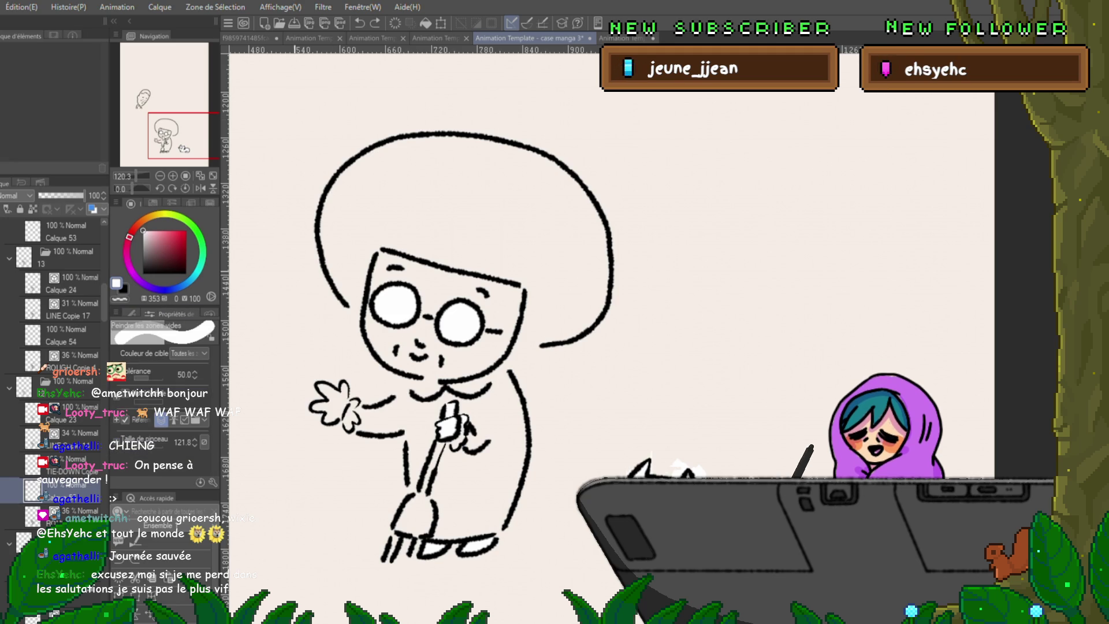
{"action": "key", "text": "g"}
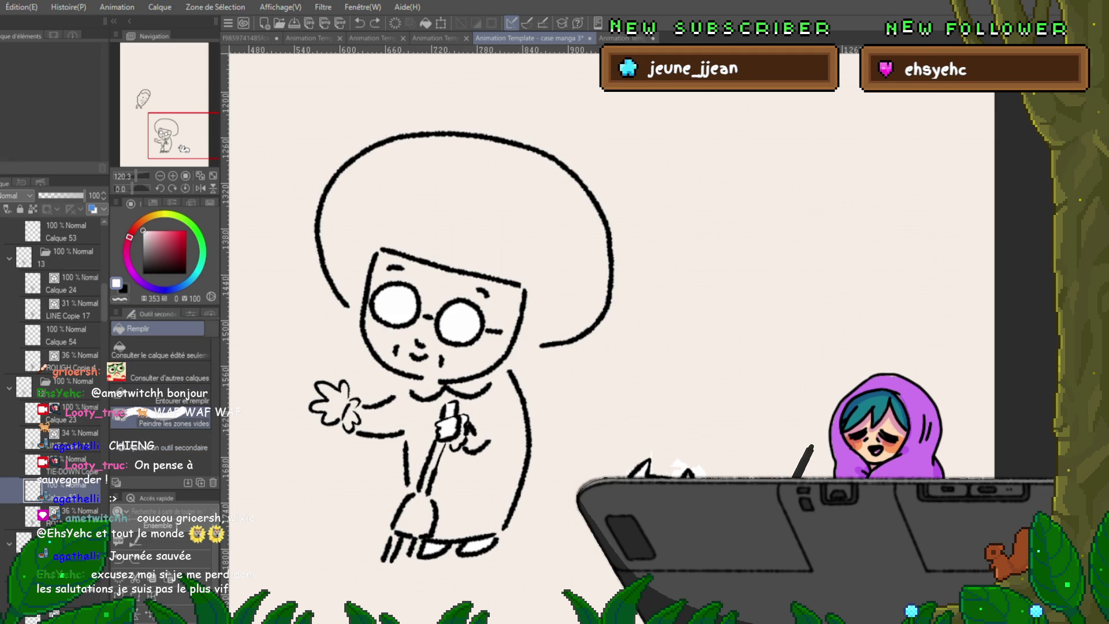
Choose 'Entourer et remplir' and test enclosing lassos around the grandma's head without filling.
{"action": "left_click_drag", "start_coordinate": [372, 174], "coordinate": [642, 381]}
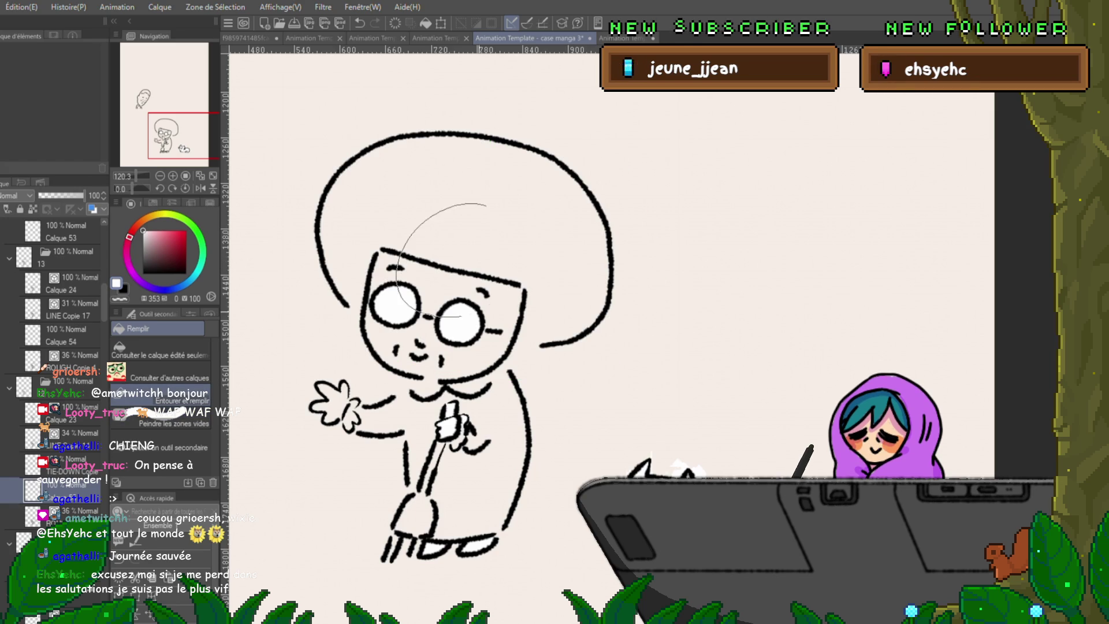
{"action": "left_click", "coordinate": [160, 397]}
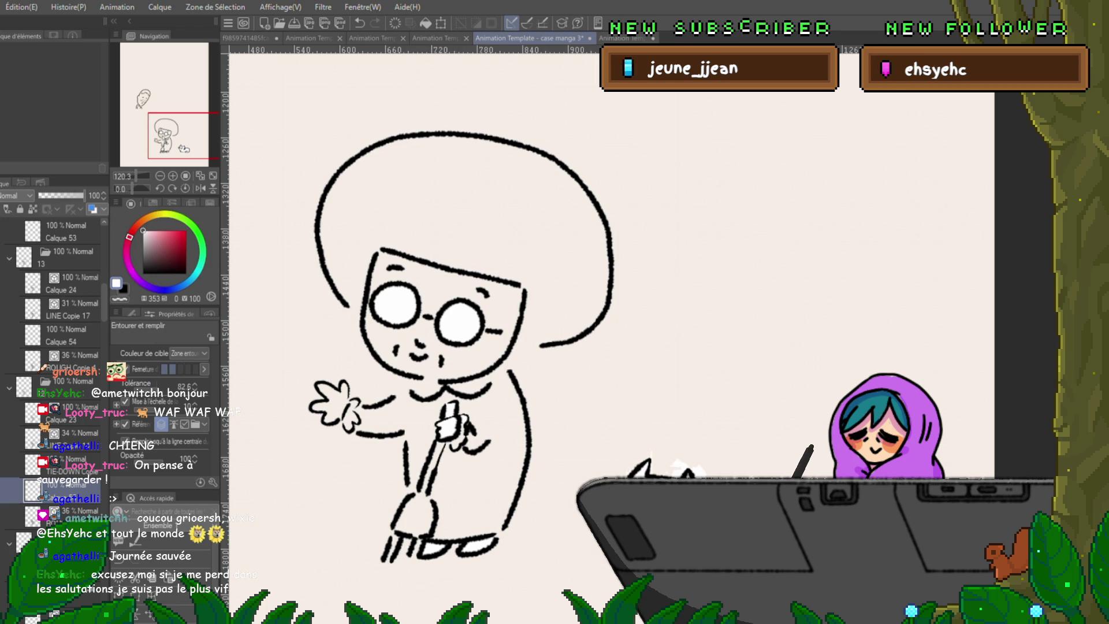
{"action": "mouse_move", "coordinate": [585, 131]}
{"action": "left_mouse_down"}
{"action": "mouse_move", "coordinate": [468, 112]}
{"action": "mouse_move", "coordinate": [631, 243]}
{"action": "mouse_move", "coordinate": [584, 132]}
{"action": "left_mouse_up"}
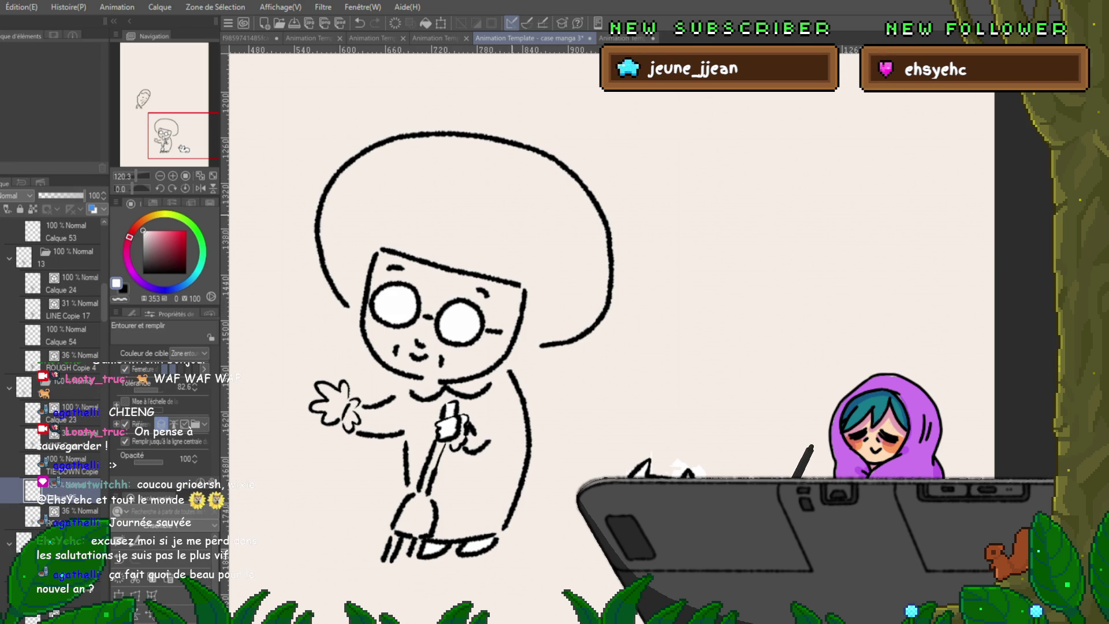
{"action": "left_click_drag", "start_coordinate": [518, 122], "coordinate": [347, 144]}
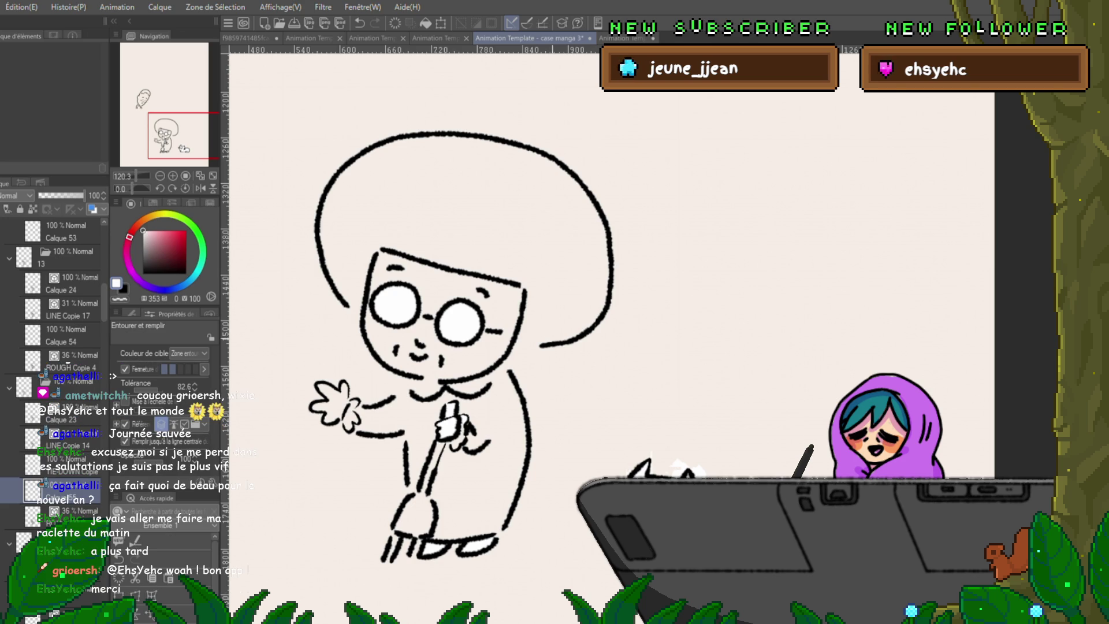
Step through the frames and enclose the grandma to fill her glasses lenses white on two frames.
{"action": "key", "text": "Right"}
{"action": "key", "text": "Left"}
{"action": "key", "text": "Right"}
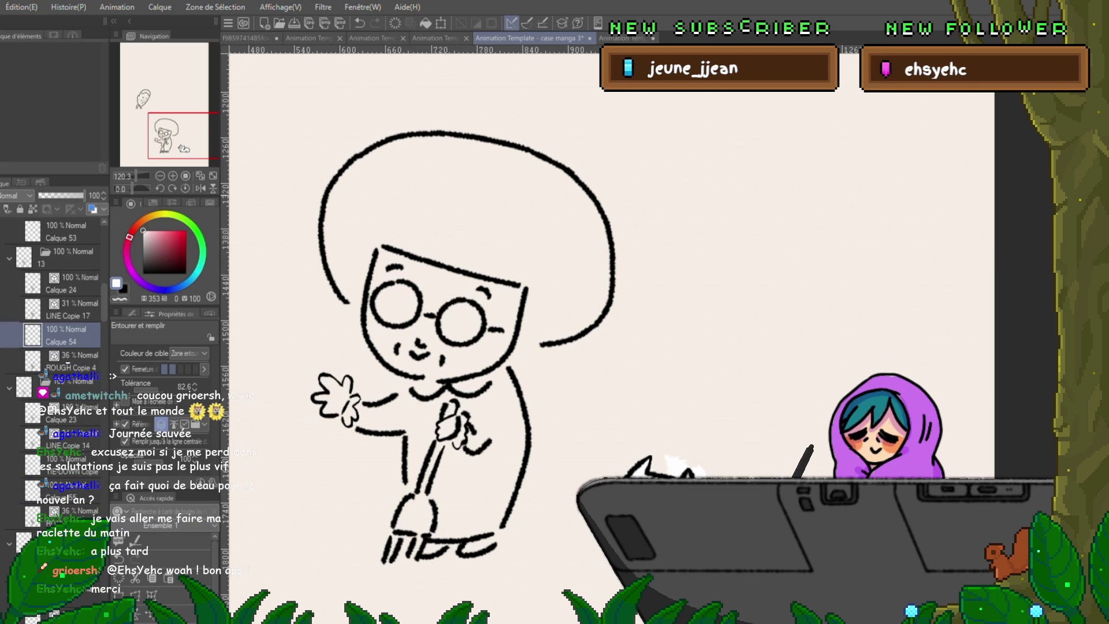
{"action": "left_click_drag", "start_coordinate": [615, 174], "coordinate": [633, 217]}
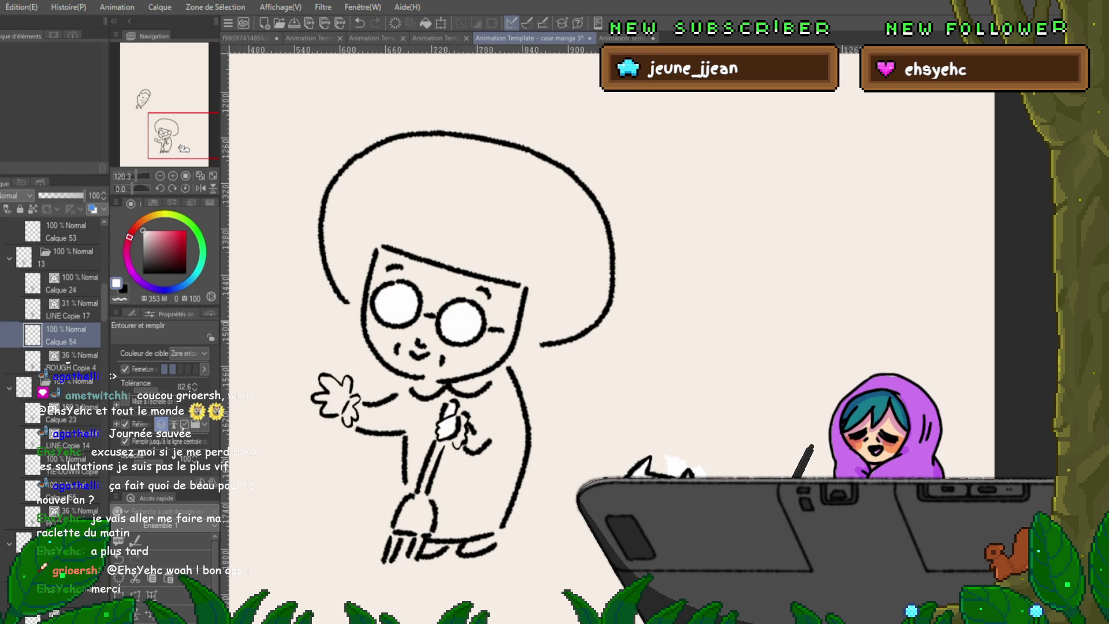
{"action": "key", "text": "Right"}
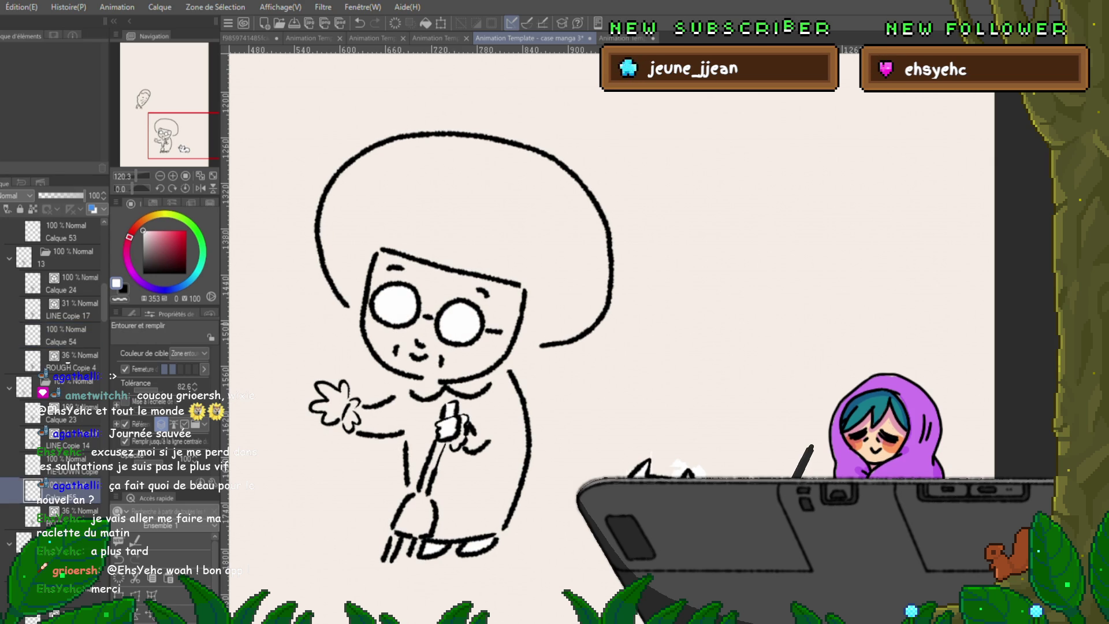
{"action": "key", "text": "Right"}
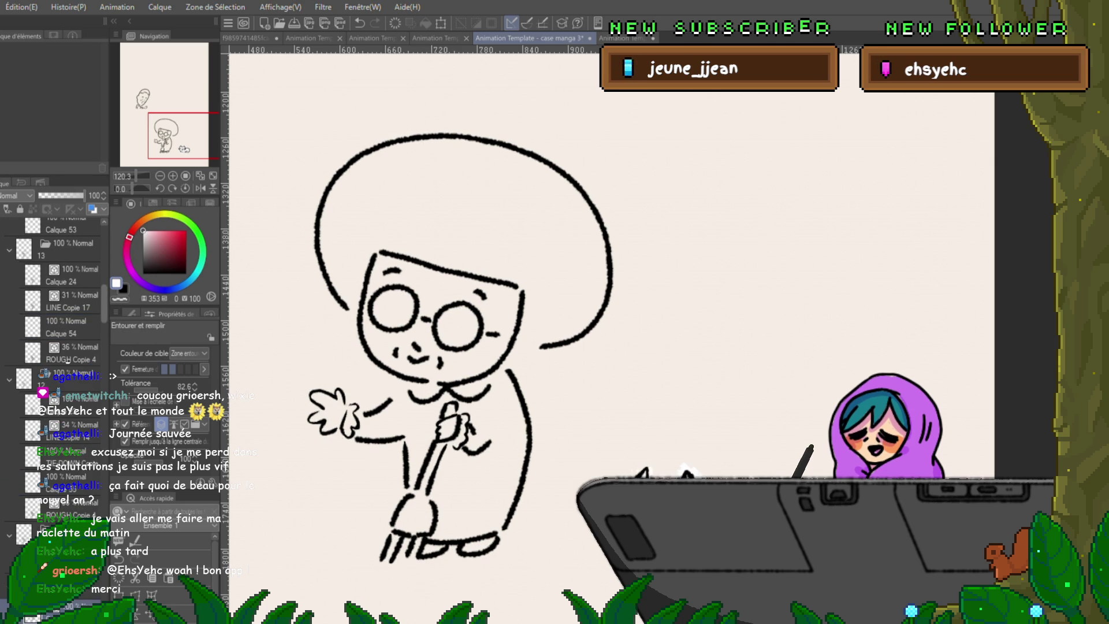
{"action": "key", "text": "Right"}
{"action": "key", "text": "Right"}
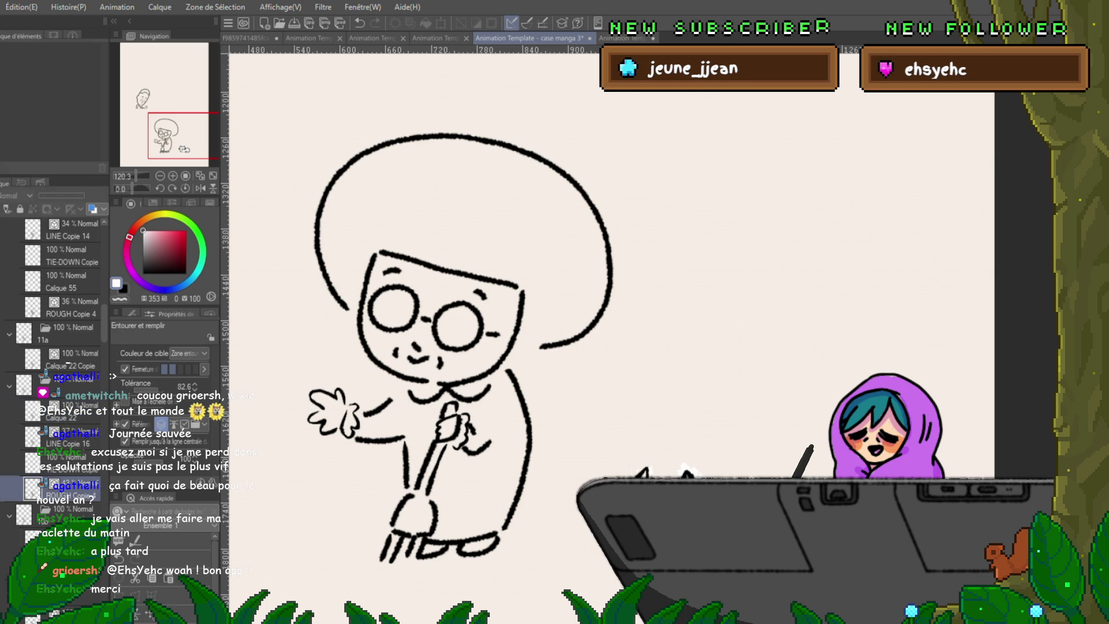
{"action": "key", "text": "Right"}
{"action": "left_click_drag", "start_coordinate": [627, 192], "coordinate": [631, 178]}
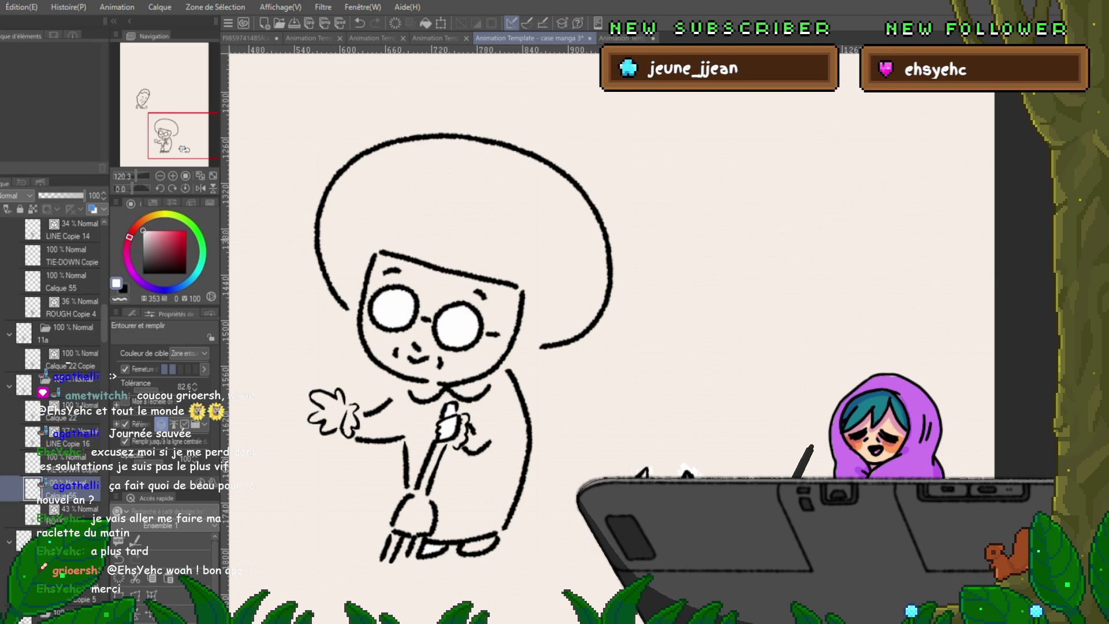
On the next two frames, add a new layer each and enclose-fill the lenses white.
{"action": "key", "text": "Right"}
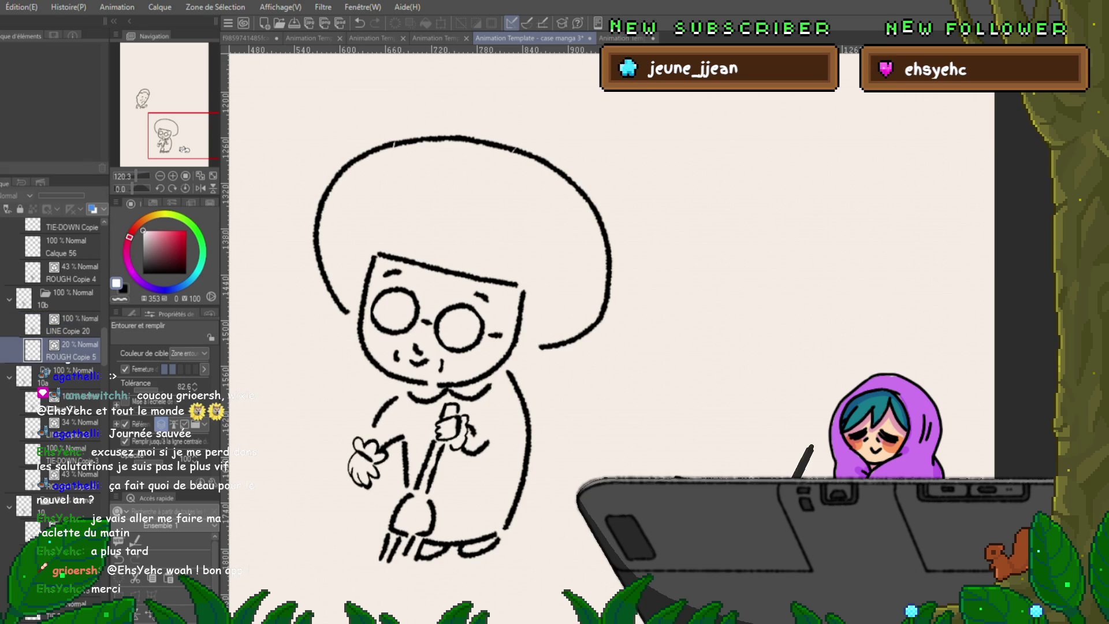
{"action": "key", "text": "ctrl+shift+n"}
{"action": "mouse_move", "coordinate": [641, 203]}
{"action": "left_mouse_down"}
{"action": "mouse_move", "coordinate": [261, 407]}
{"action": "mouse_move", "coordinate": [598, 425]}
{"action": "mouse_move", "coordinate": [626, 178]}
{"action": "left_mouse_up"}
{"action": "key", "text": "ctrl+Right"}
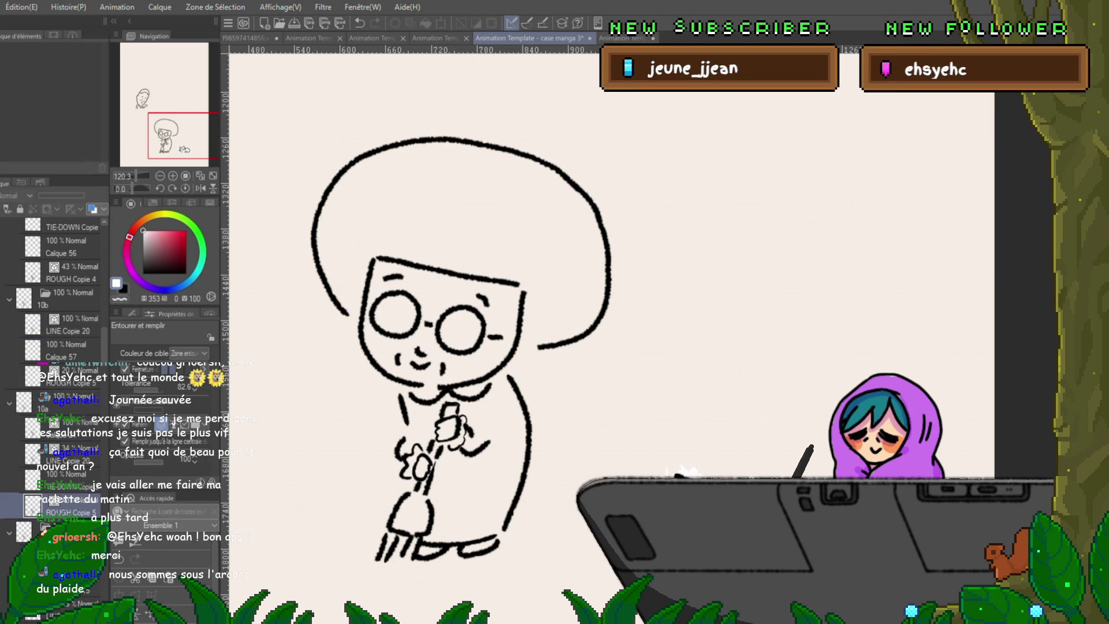
{"action": "key", "text": "ctrl+shift+n"}
{"action": "left_click_drag", "start_coordinate": [490, 100], "coordinate": [654, 212]}
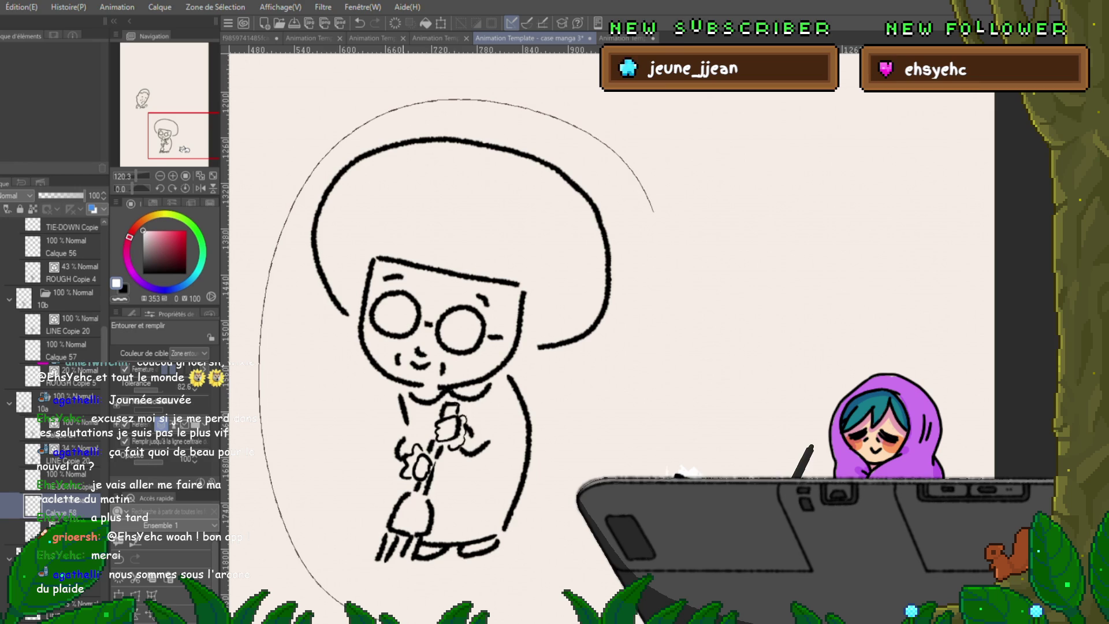
{"action": "left_click_drag", "start_coordinate": [490, 102], "coordinate": [647, 217]}
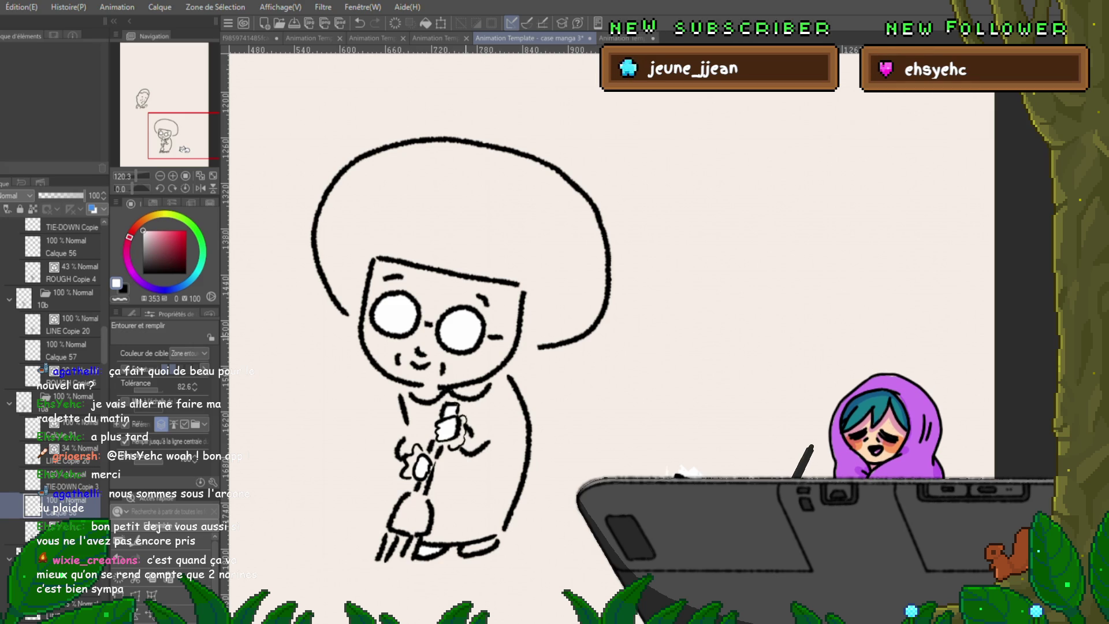
Flip through the frames and enclose-fill the glasses lenses white on two more cels.
{"action": "key", "text": "Right"}
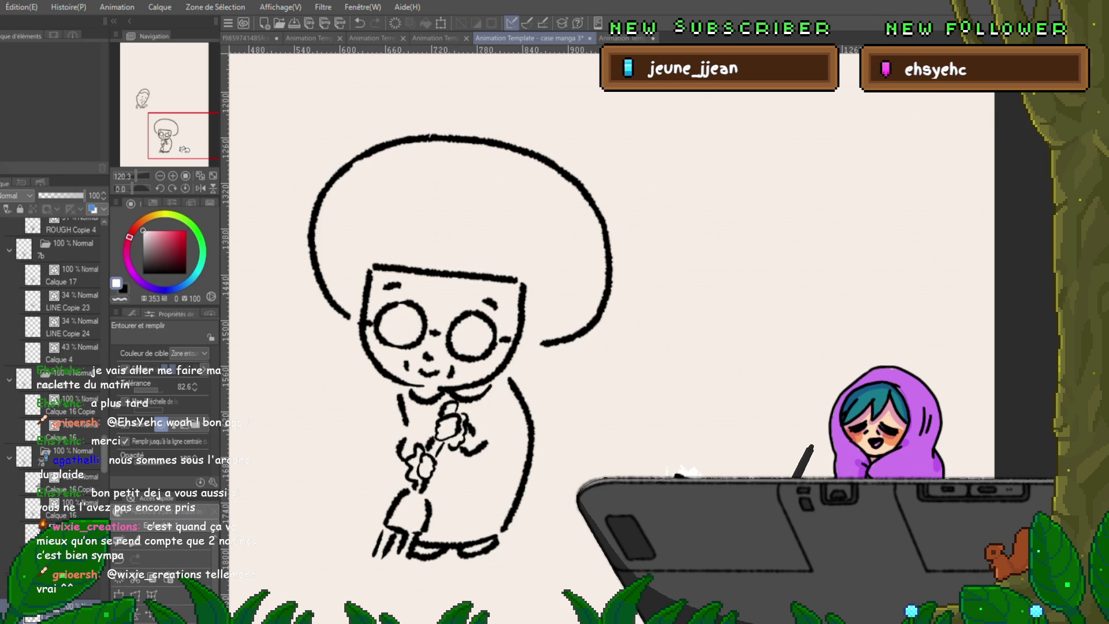
{"action": "scroll", "coordinate": [54, 380], "scroll_direction": "down", "scroll_amount": 2}
{"action": "key", "text": "Right"}
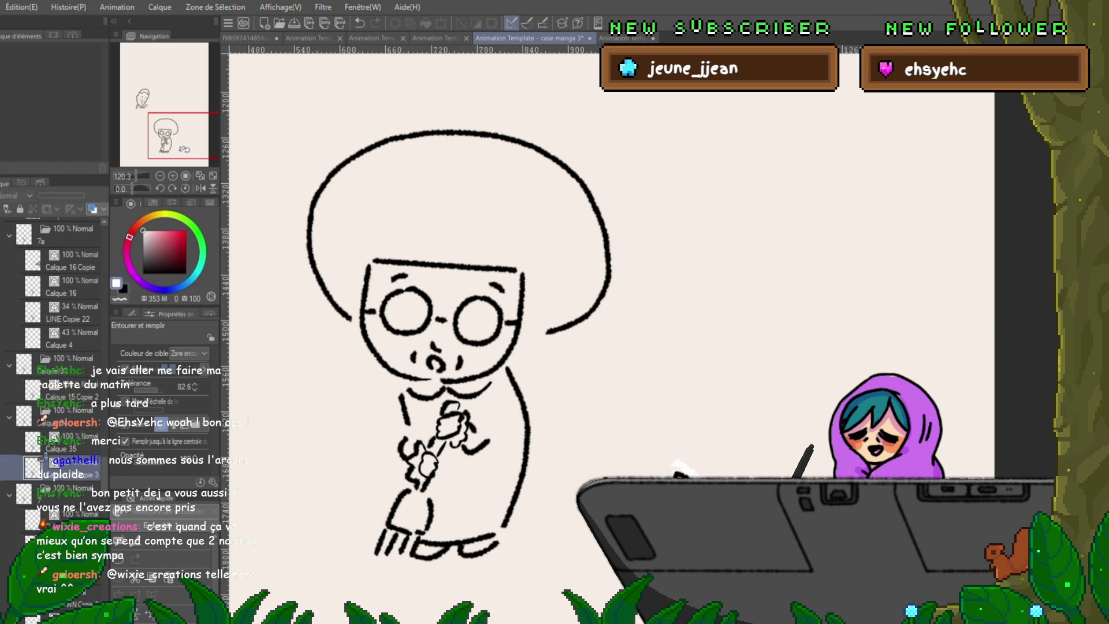
{"action": "key", "text": "Right"}
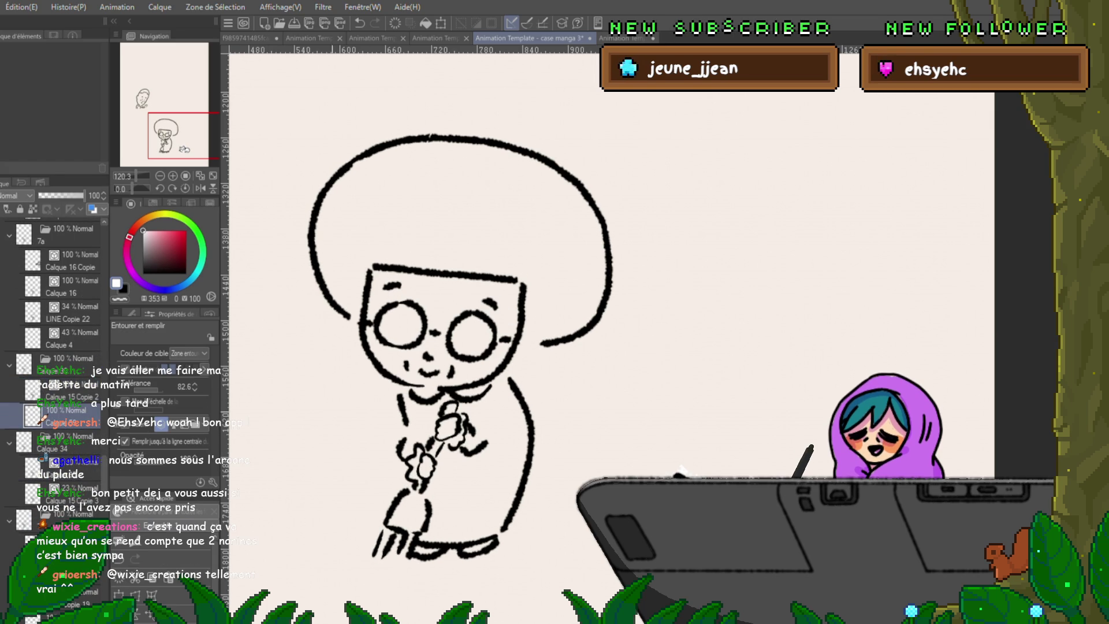
{"action": "key", "text": "Right"}
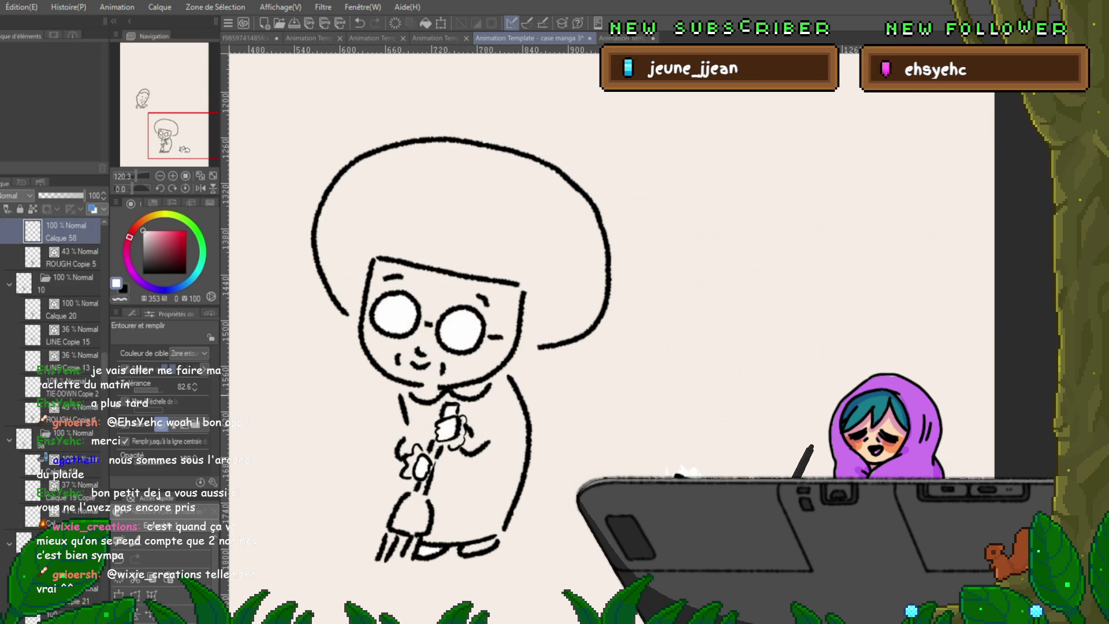
{"action": "key", "text": "Right"}
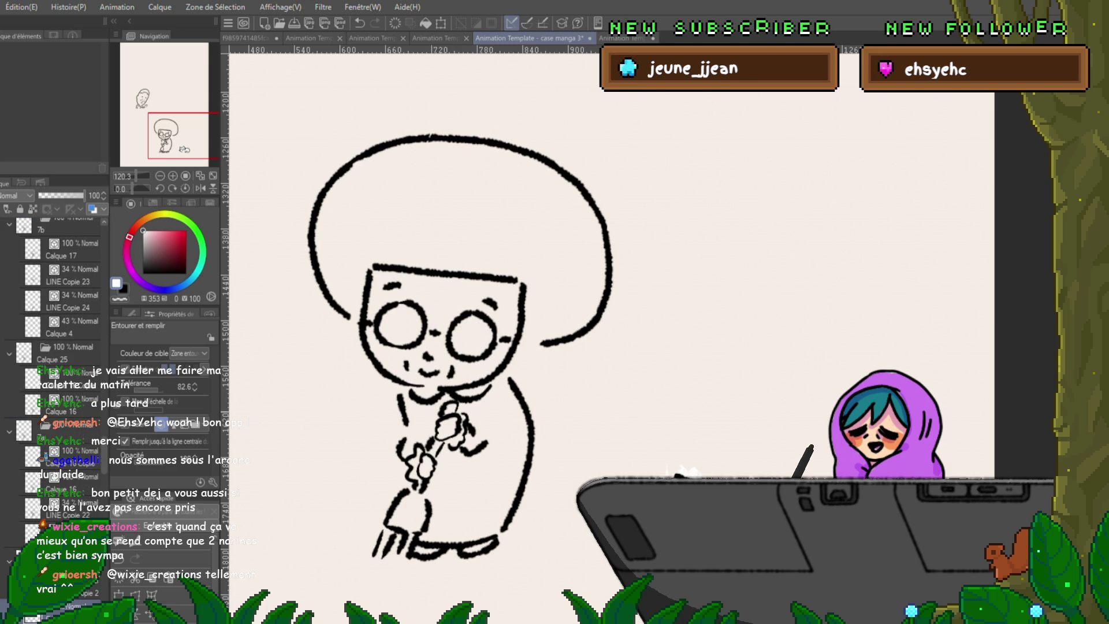
{"action": "mouse_move", "coordinate": [633, 191]}
{"action": "left_mouse_down"}
{"action": "mouse_move", "coordinate": [508, 99]}
{"action": "mouse_move", "coordinate": [260, 607]}
{"action": "mouse_move", "coordinate": [624, 260]}
{"action": "mouse_move", "coordinate": [633, 190]}
{"action": "left_mouse_up"}
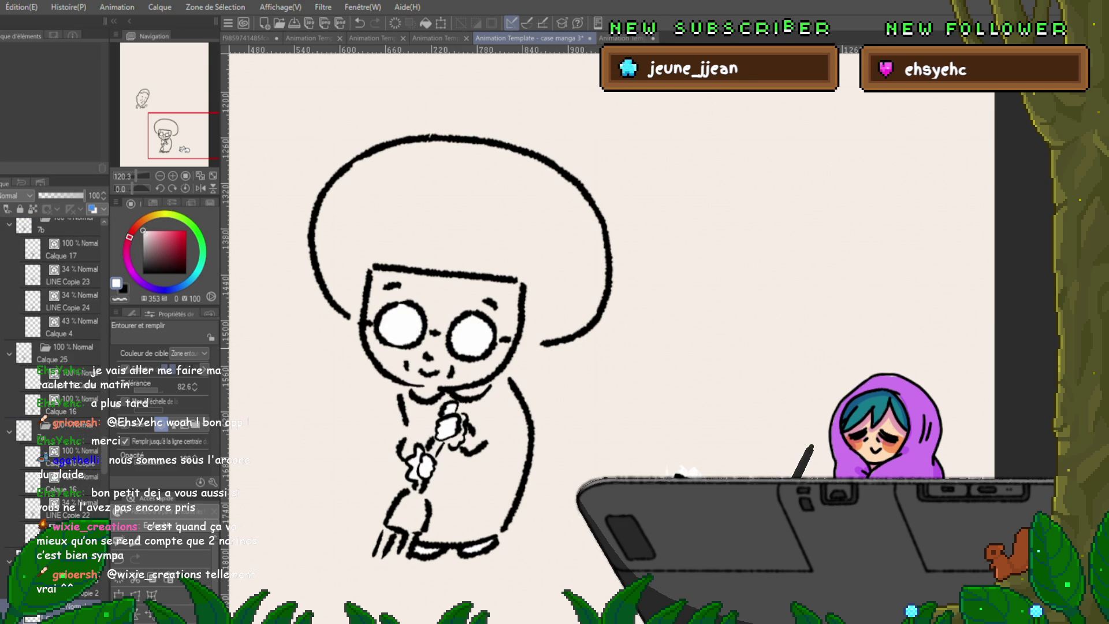
{"action": "key", "text": "Right"}
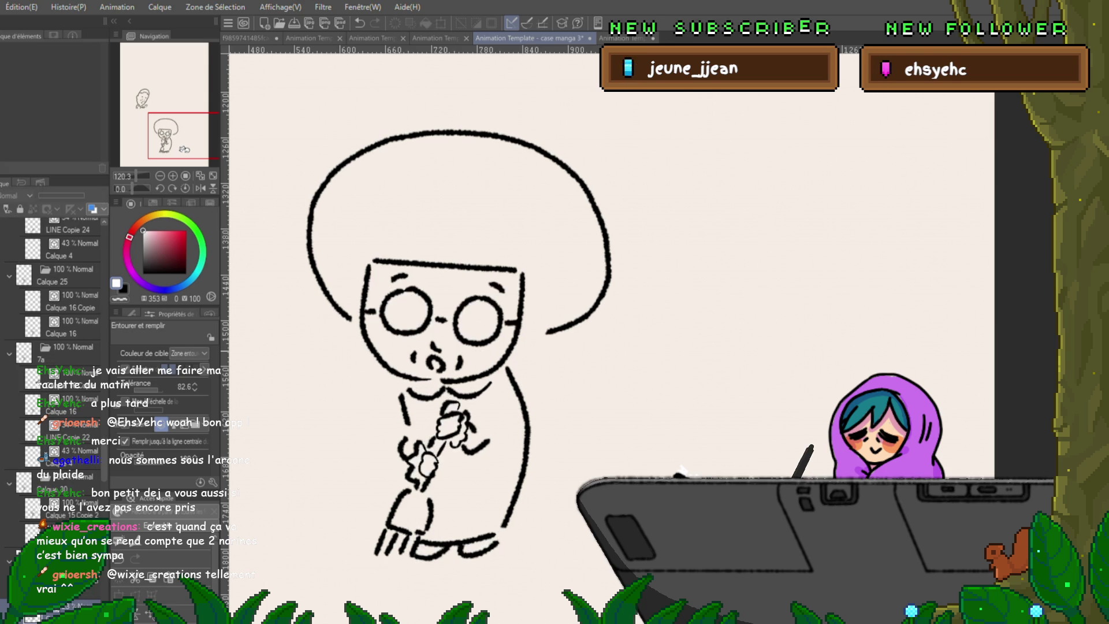
{"action": "scroll", "coordinate": [52, 373], "scroll_direction": "down", "scroll_amount": 5}
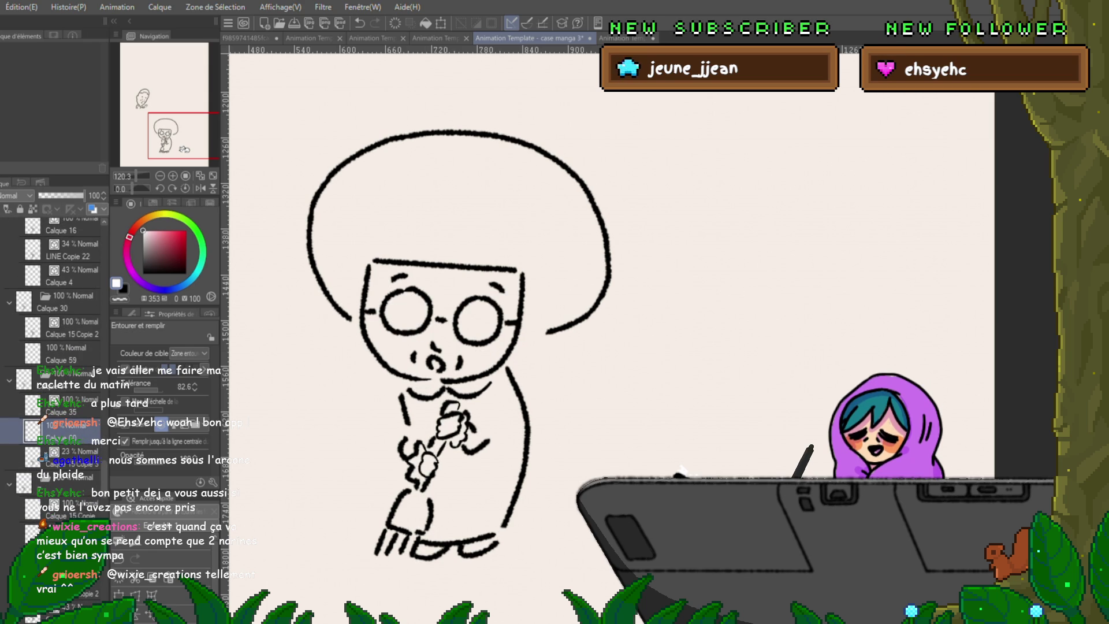
{"action": "left_click_drag", "start_coordinate": [591, 160], "coordinate": [606, 200]}
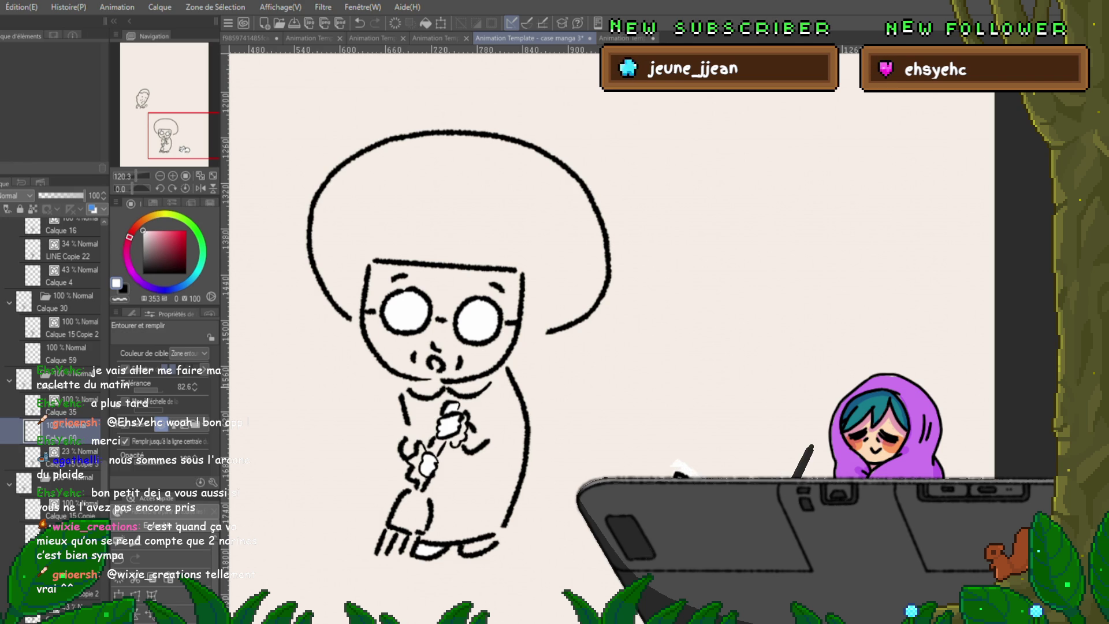
Add a new fill layer on the next frames and lasso the figure to fill a lens white, undoing a misplaced try.
{"action": "key", "text": "Right"}
{"action": "key", "text": "Left"}
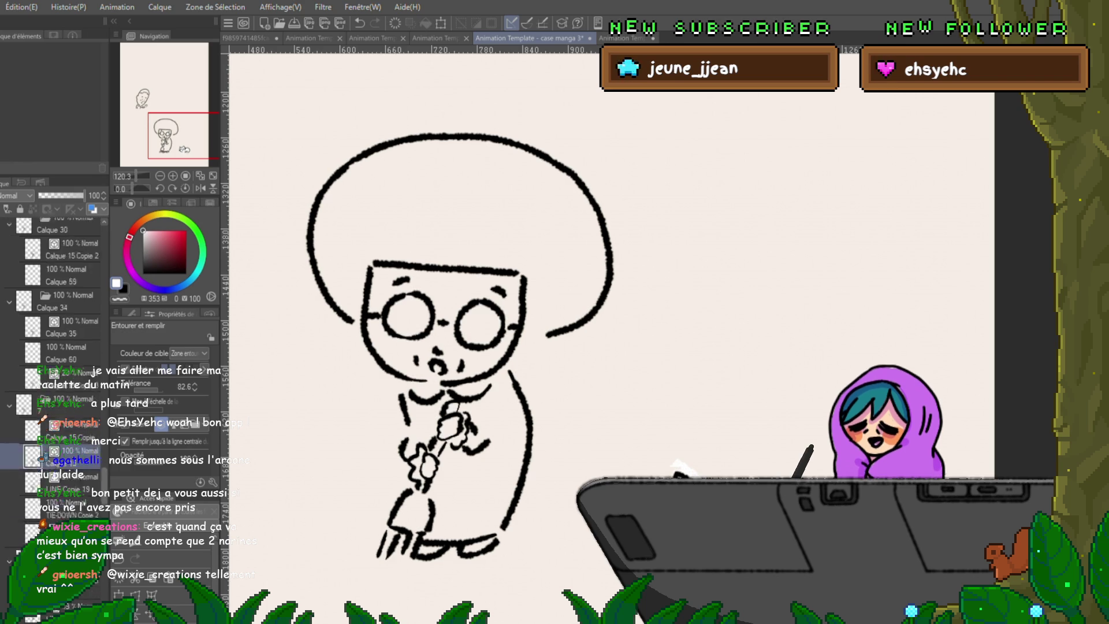
{"action": "key", "text": "Left"}
{"action": "key", "text": "ctrl+shift+n"}
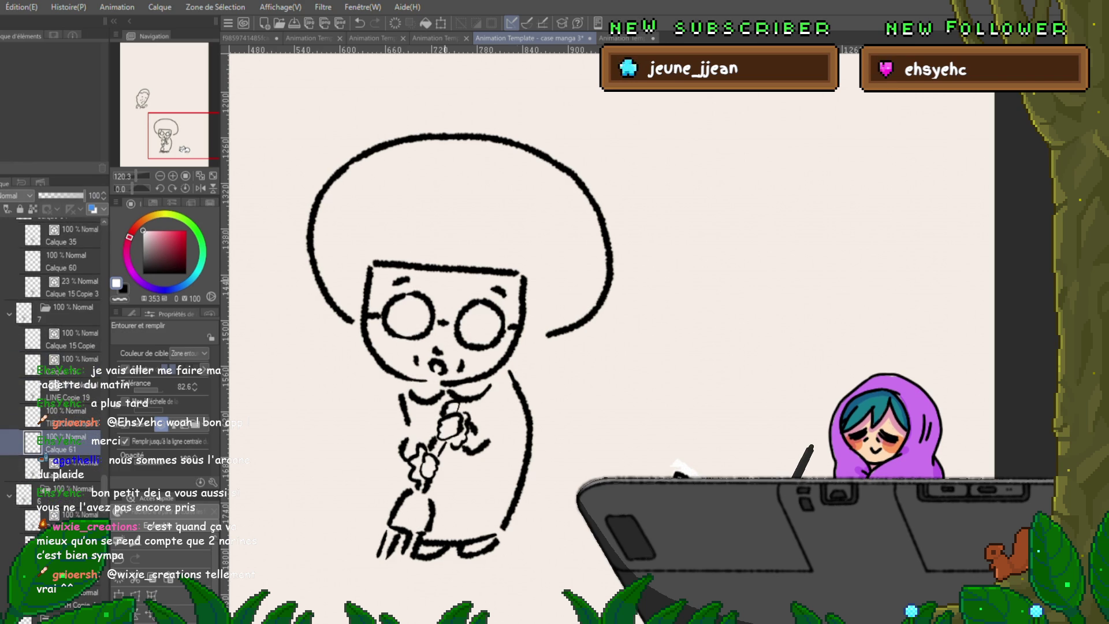
{"action": "left_click_drag", "start_coordinate": [646, 260], "coordinate": [633, 191]}
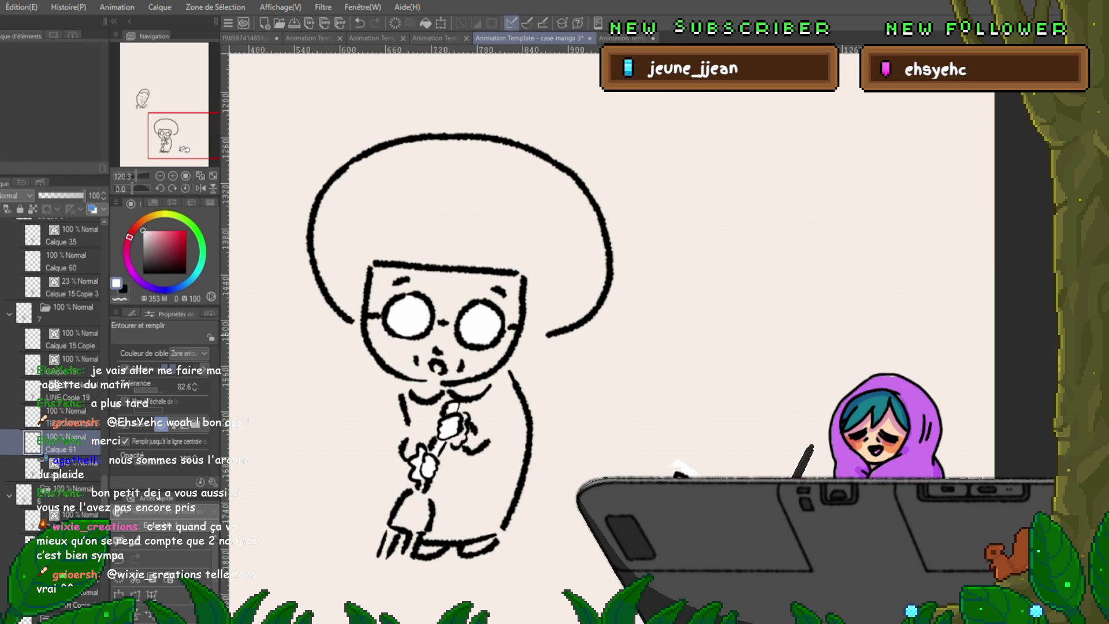
{"action": "key", "text": "ctrl+z"}
{"action": "key", "text": "alt+bracketleft"}
{"action": "key", "text": "alt+bracketleft"}
{"action": "key", "text": "alt+bracketleft"}
{"action": "key", "text": "alt+bracketleft"}
{"action": "key", "text": "alt+bracketleft"}
{"action": "key", "text": "ctrl+shift+n"}
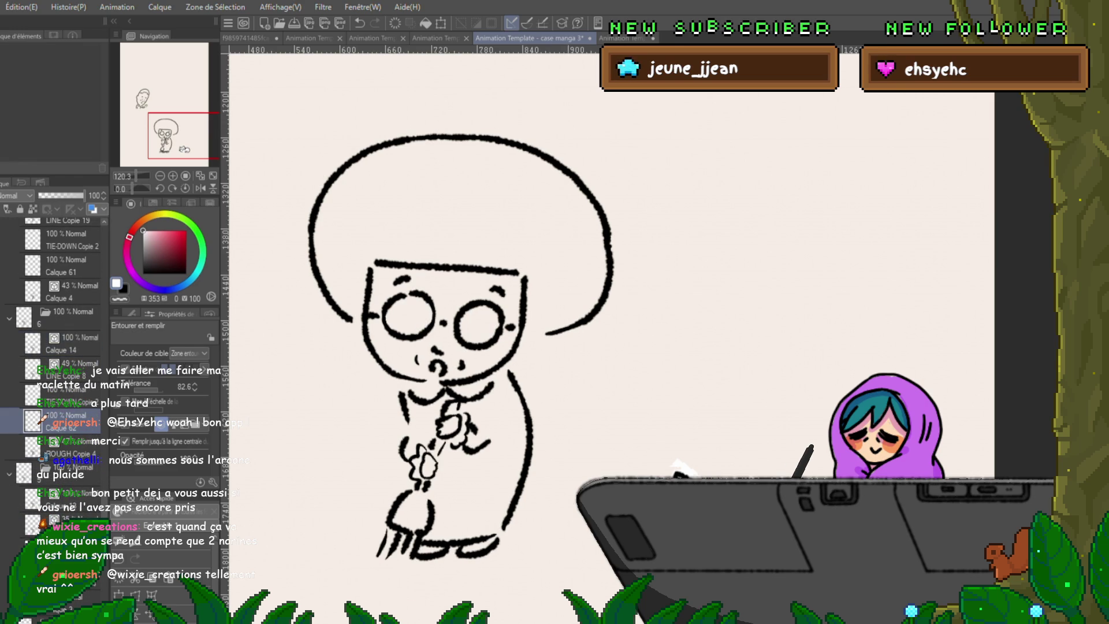
{"action": "left_click_drag", "start_coordinate": [624, 208], "coordinate": [620, 261]}
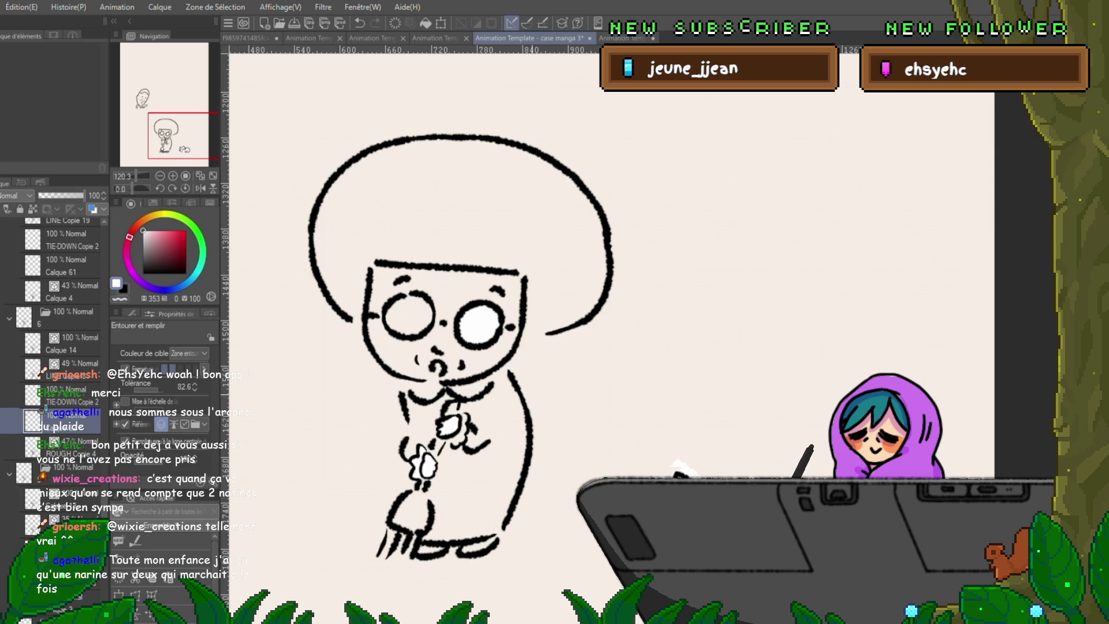
Create new layers on the following cels and enclose the head to fill the lenses white.
{"action": "key", "text": "ctrl+shift+n"}
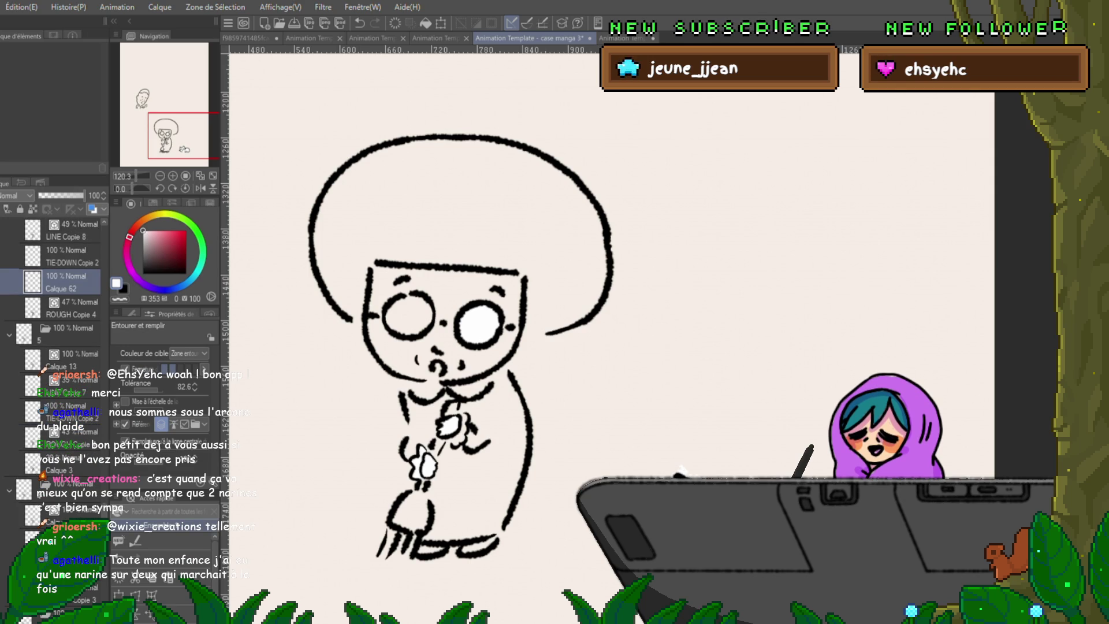
{"action": "key", "text": "Left"}
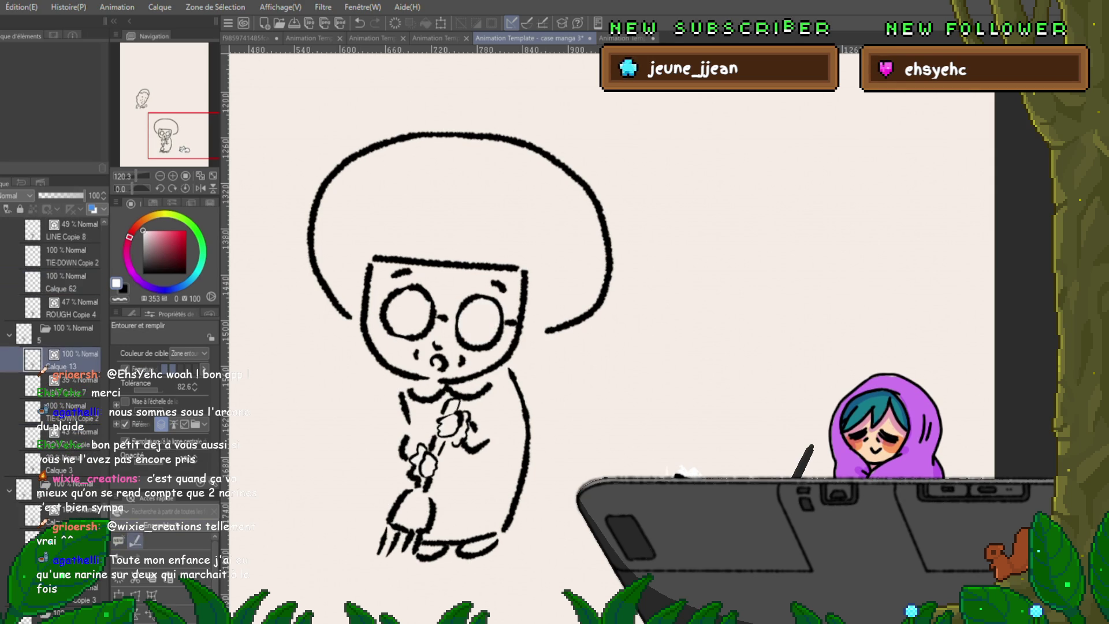
{"action": "key", "text": "ctrl+shift+n"}
{"action": "left_click_drag", "start_coordinate": [634, 294], "coordinate": [642, 260]}
{"action": "key", "text": "Right"}
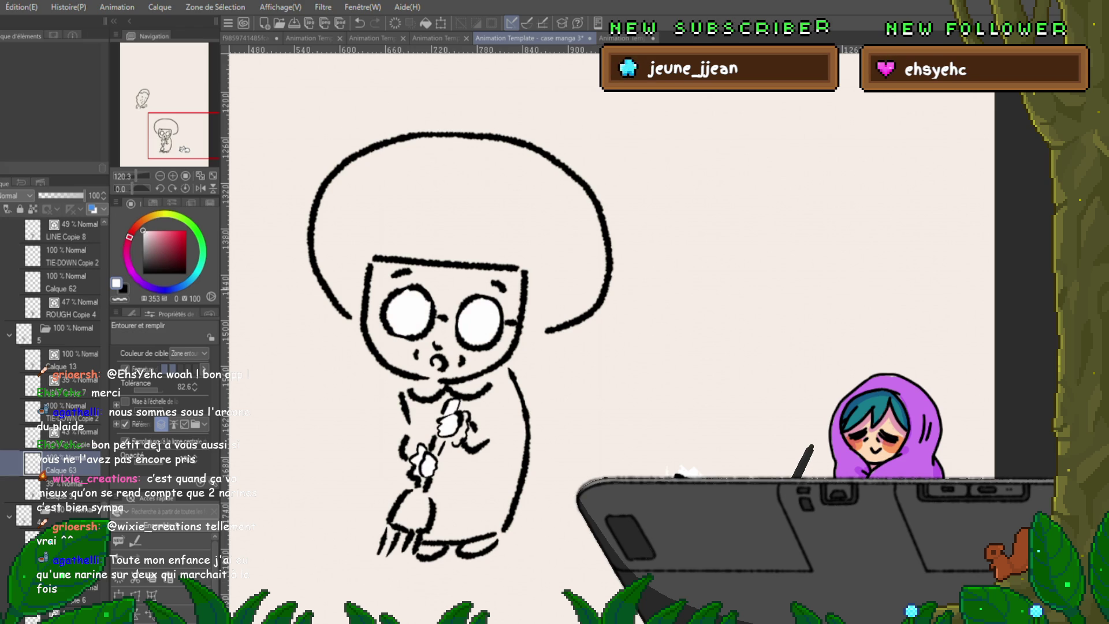
{"action": "key", "text": "Left"}
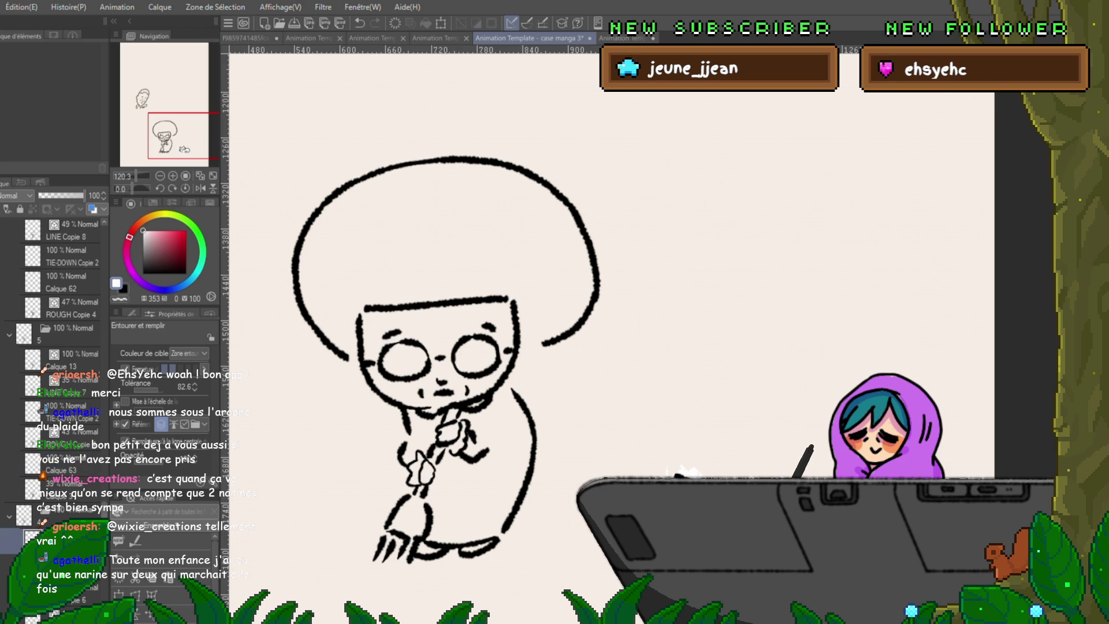
{"action": "scroll", "coordinate": [52, 391], "scroll_direction": "down", "scroll_amount": 3}
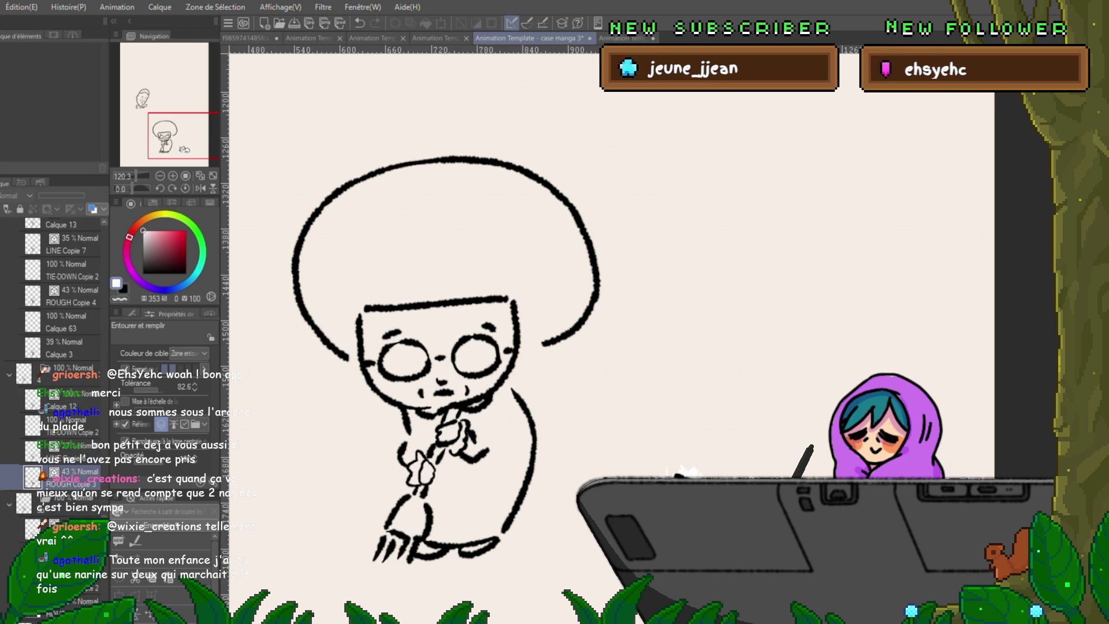
{"action": "mouse_move", "coordinate": [630, 290]}
{"action": "left_mouse_down"}
{"action": "mouse_move", "coordinate": [272, 515]}
{"action": "mouse_move", "coordinate": [607, 173]}
{"action": "left_mouse_up"}
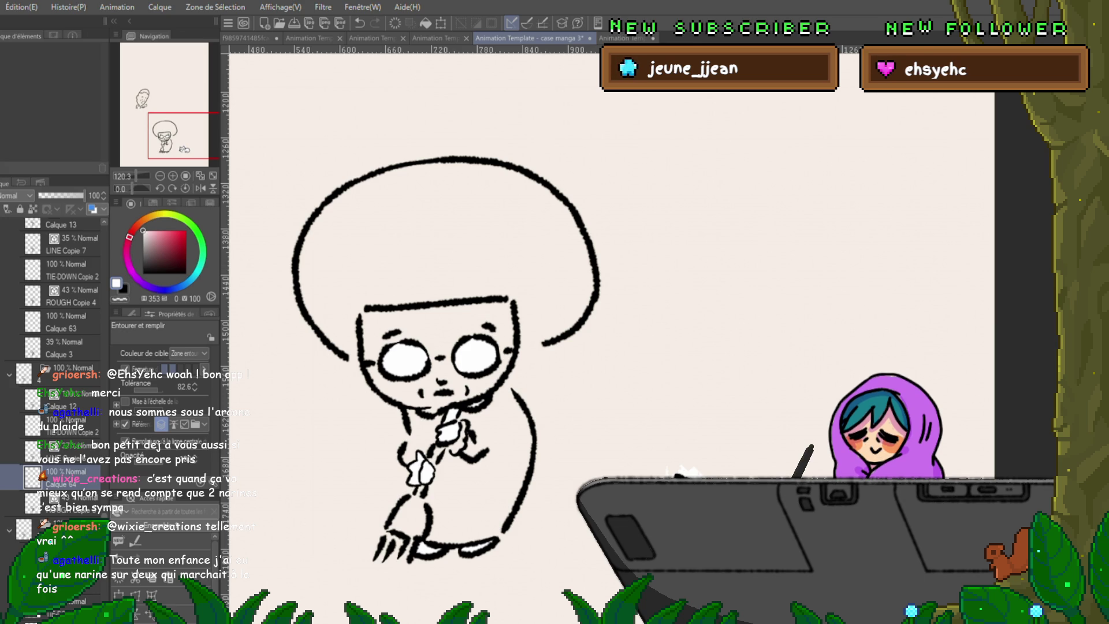
{"action": "scroll", "coordinate": [50, 385], "scroll_direction": "down", "scroll_amount": 2}
Fill the lenses white on four further frames, picking the empty fill layer where needed.
{"action": "key", "text": "Right"}
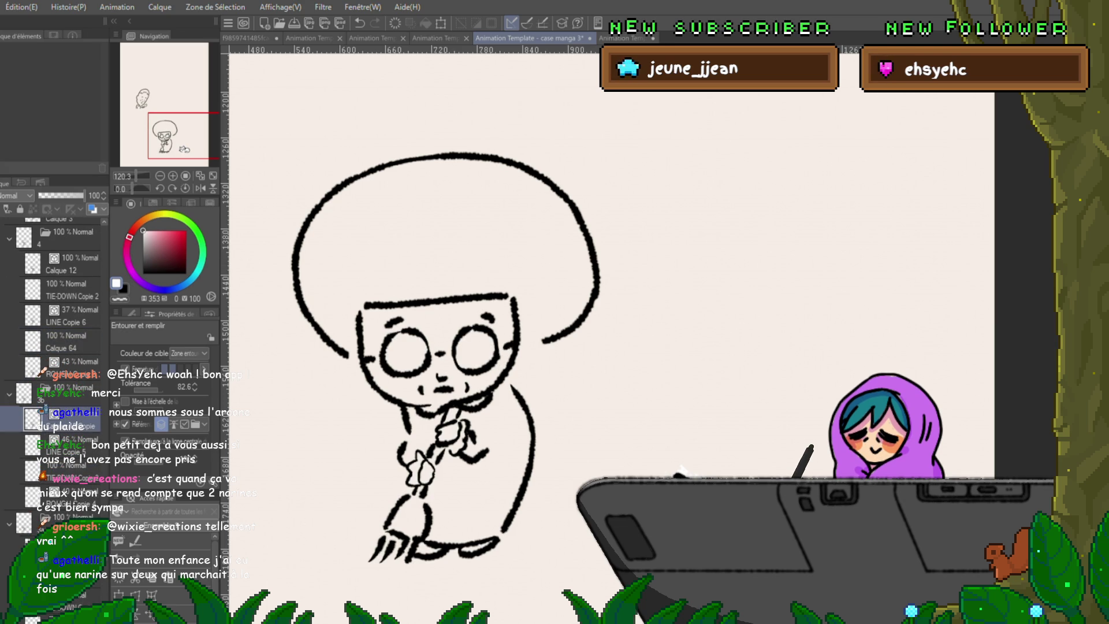
{"action": "left_click_drag", "start_coordinate": [628, 286], "coordinate": [595, 200]}
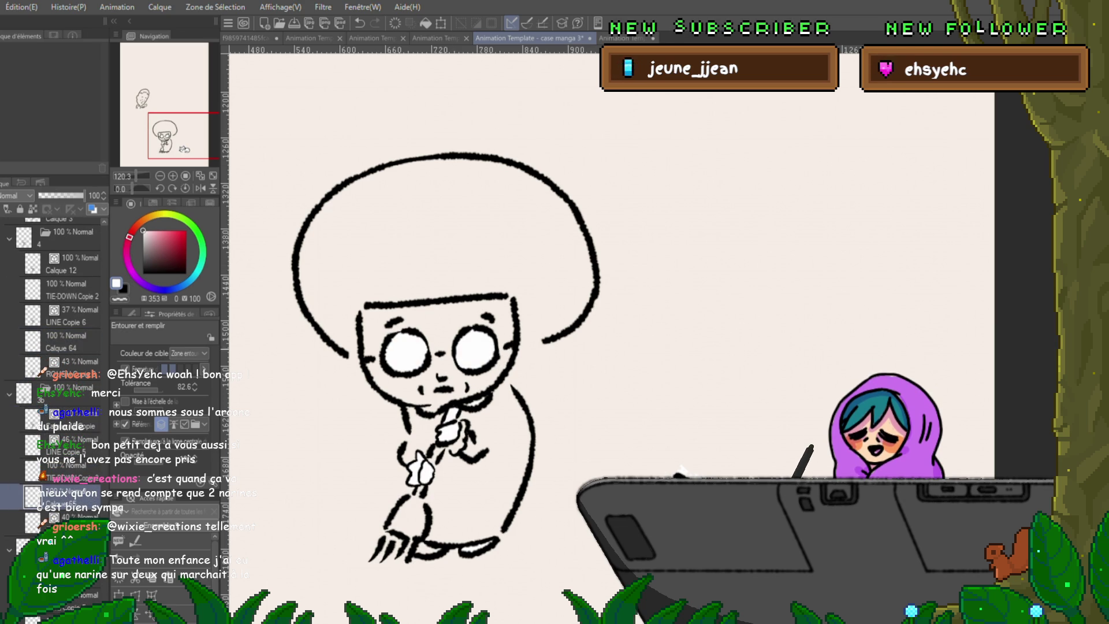
{"action": "key", "text": "Right"}
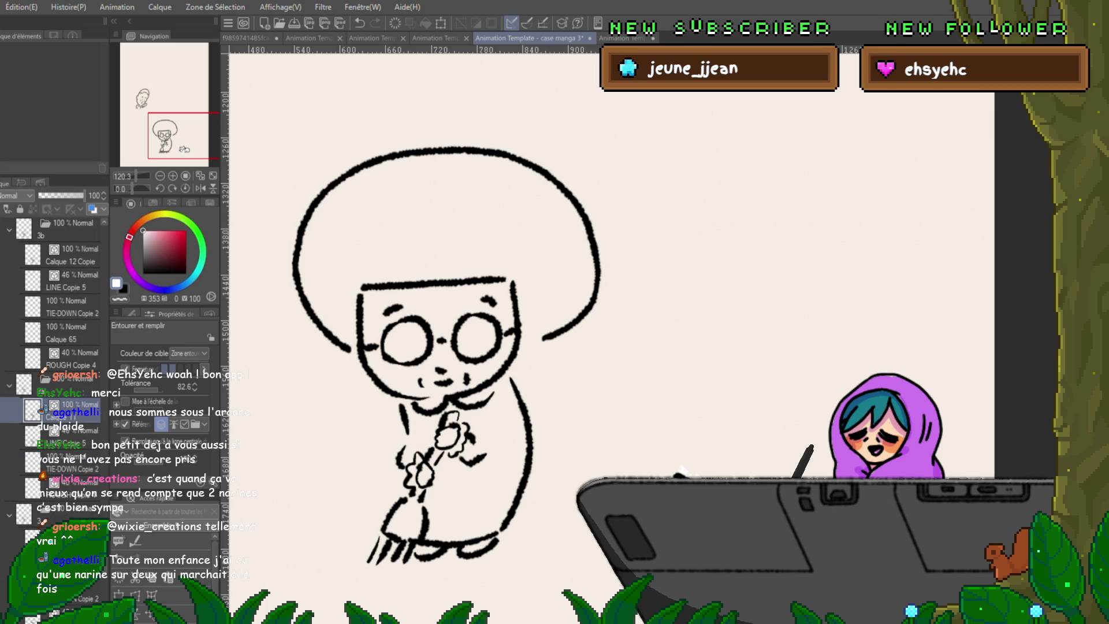
{"action": "mouse_move", "coordinate": [634, 317]}
{"action": "left_mouse_down"}
{"action": "mouse_move", "coordinate": [265, 284]}
{"action": "mouse_move", "coordinate": [629, 313]}
{"action": "left_mouse_up"}
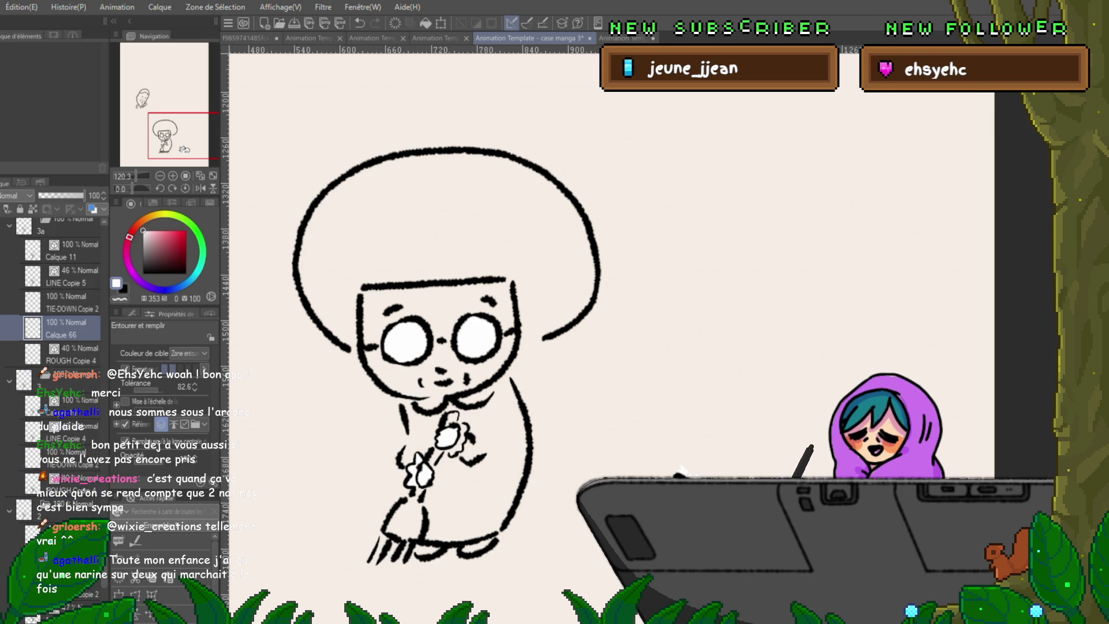
{"action": "key", "text": "Right"}
{"action": "left_click", "coordinate": [70, 483]}
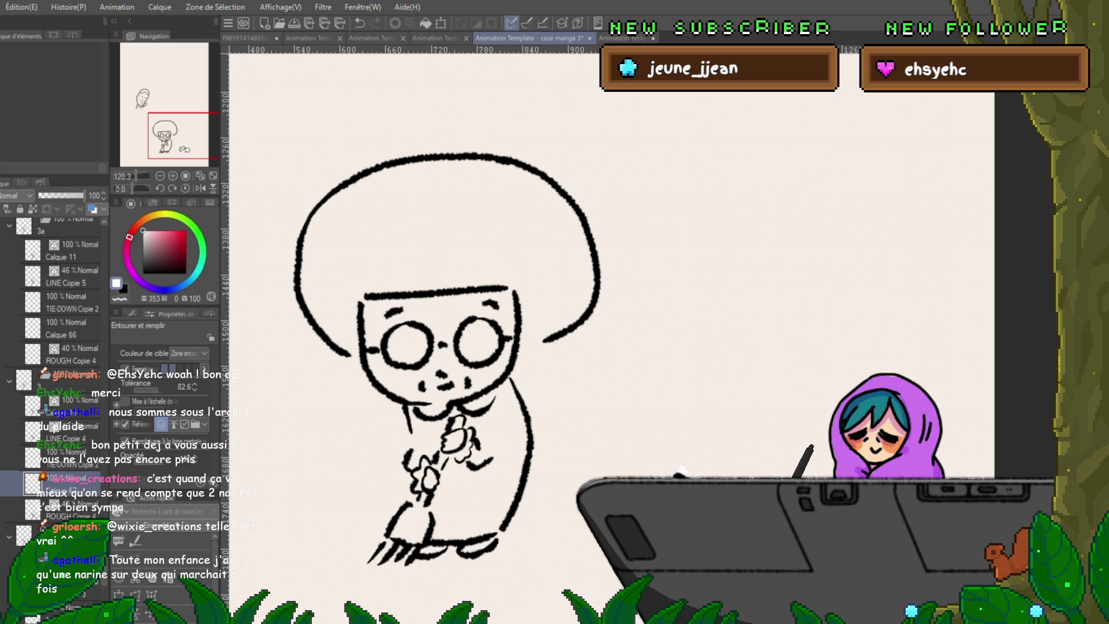
{"action": "left_click_drag", "start_coordinate": [667, 225], "coordinate": [641, 286]}
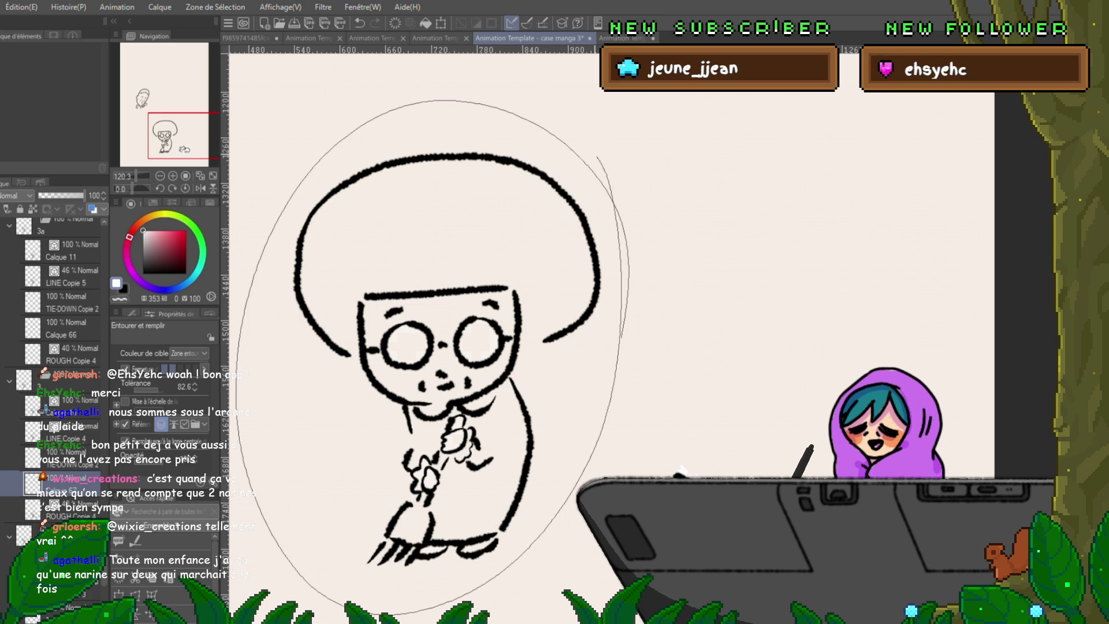
{"action": "key", "text": "Right"}
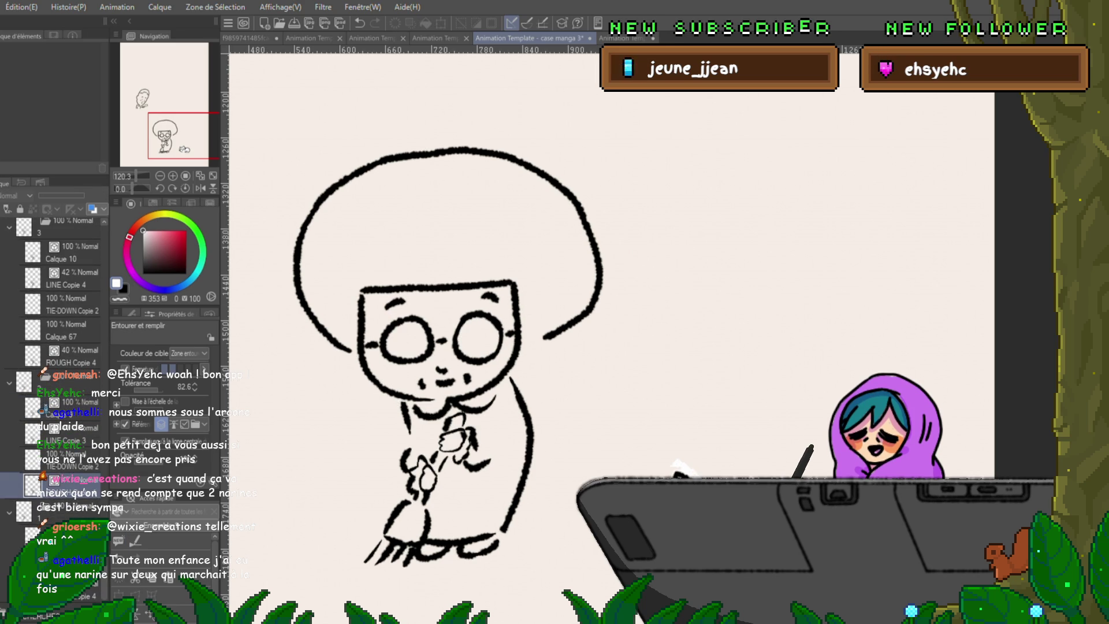
{"action": "mouse_move", "coordinate": [620, 338]}
{"action": "left_mouse_down"}
{"action": "mouse_move", "coordinate": [516, 550]}
{"action": "mouse_move", "coordinate": [620, 334]}
{"action": "left_mouse_up"}
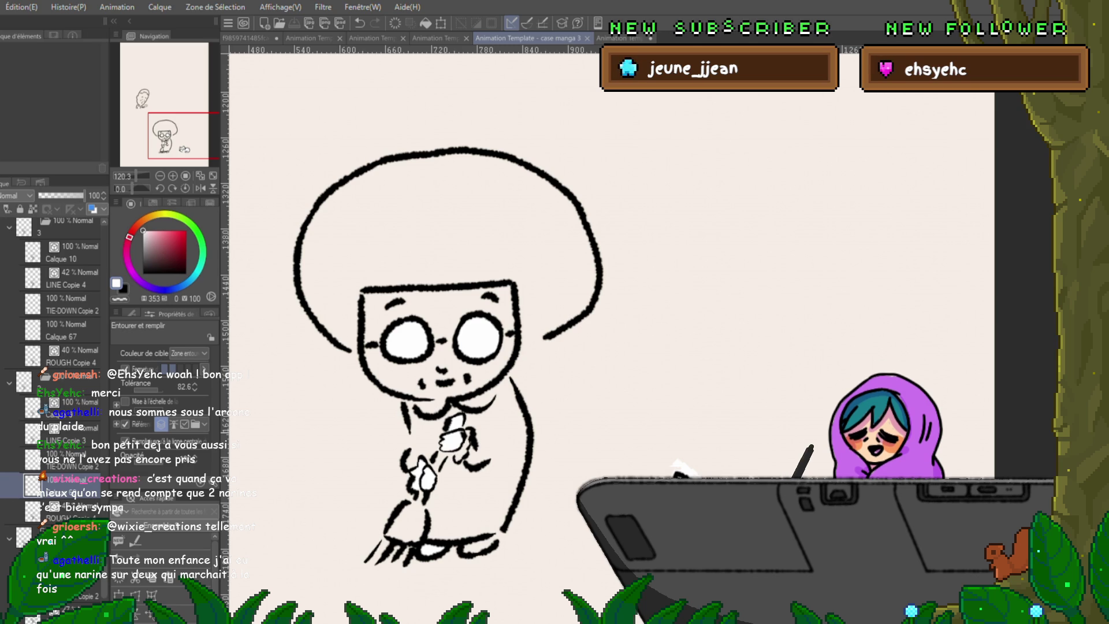
Move to the frame in folder 2 and loop around the character to fill both lenses white.
{"action": "key", "text": "Right"}
{"action": "key", "text": "Right"}
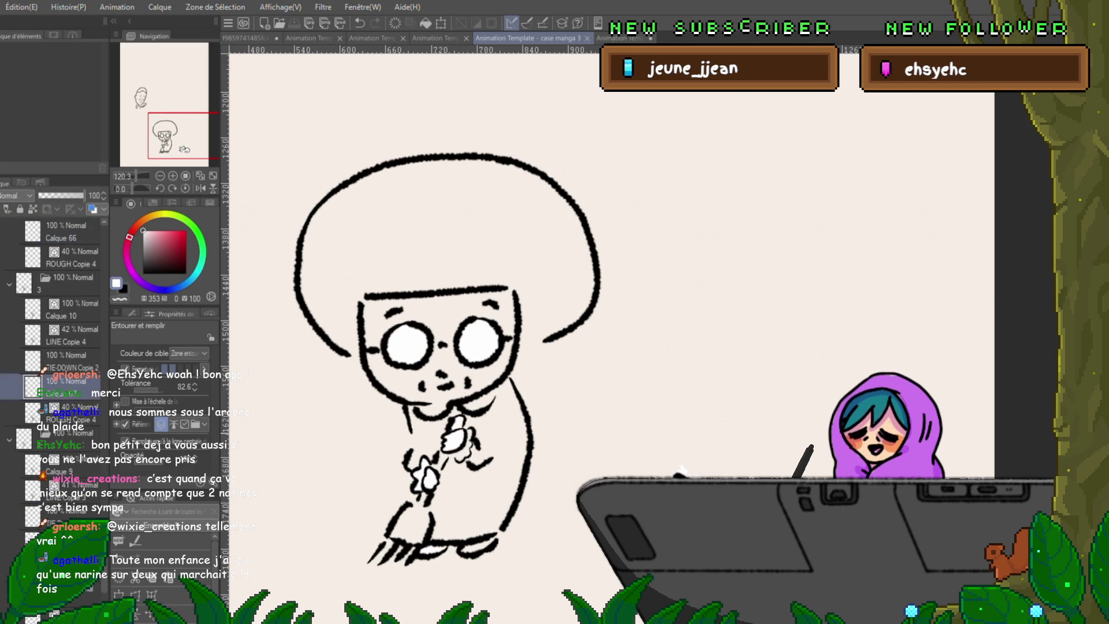
{"action": "key", "text": "Right"}
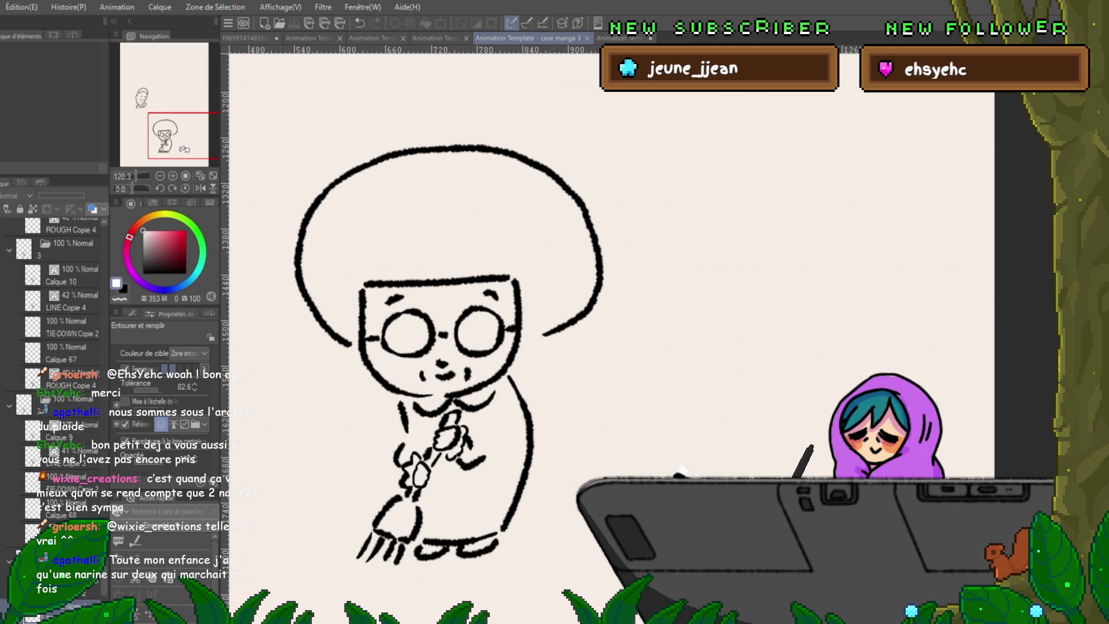
{"action": "key", "text": "Right"}
{"action": "key", "text": "Right"}
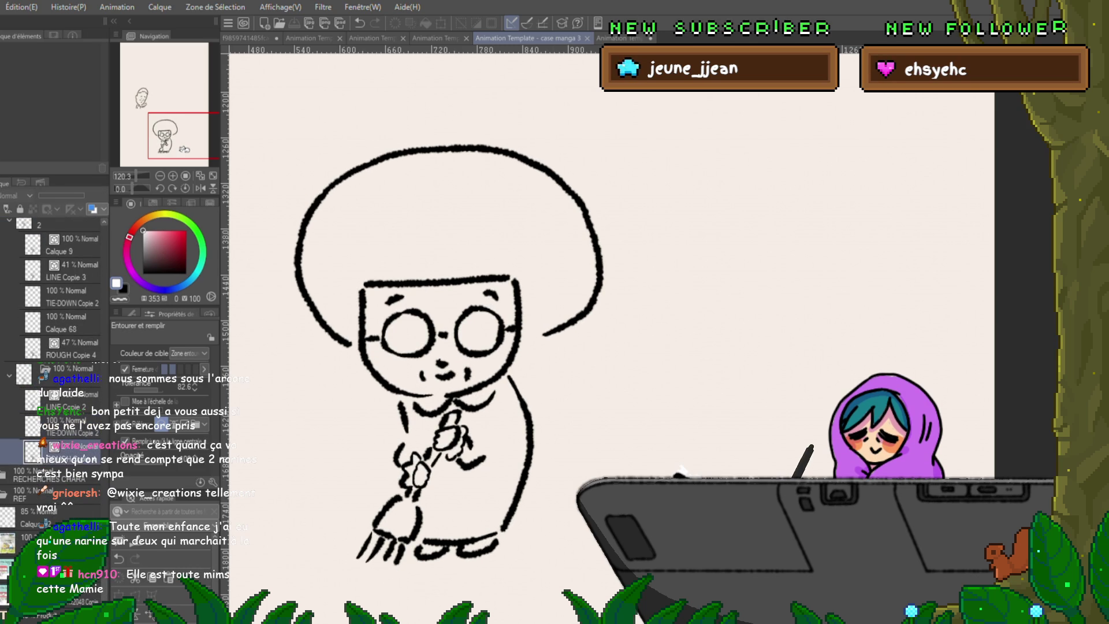
{"action": "left_click_drag", "start_coordinate": [442, 108], "coordinate": [641, 294]}
{"action": "left_click_drag", "start_coordinate": [444, 108], "coordinate": [577, 170]}
{"action": "left_click_drag", "start_coordinate": [640, 277], "coordinate": [642, 295]}
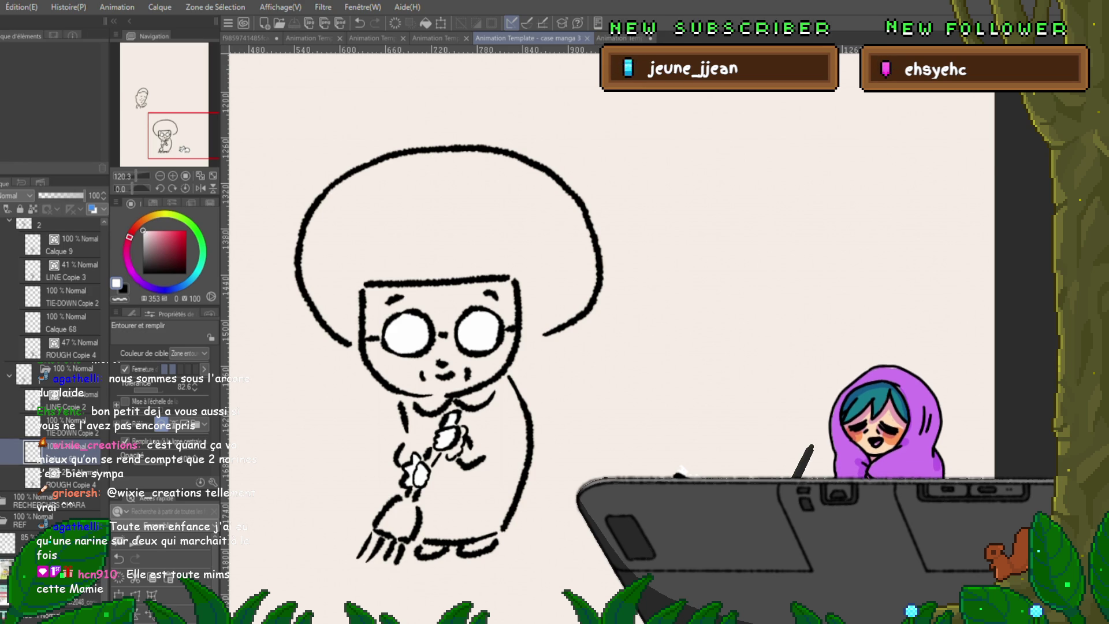
{"action": "key", "text": "ctrl+z"}
{"action": "scroll", "coordinate": [607, 303], "scroll_direction": "down", "scroll_amount": 2}
{"action": "scroll", "coordinate": [606, 303], "scroll_direction": "down", "scroll_amount": 3}
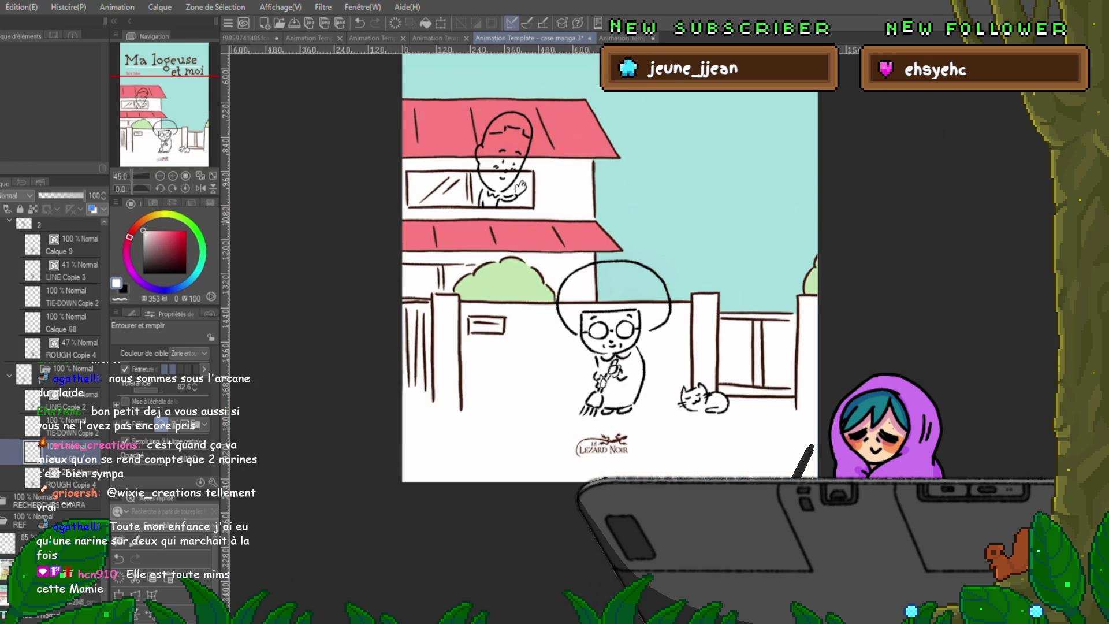
{"action": "scroll", "coordinate": [726, 374], "scroll_direction": "up", "scroll_amount": 2}
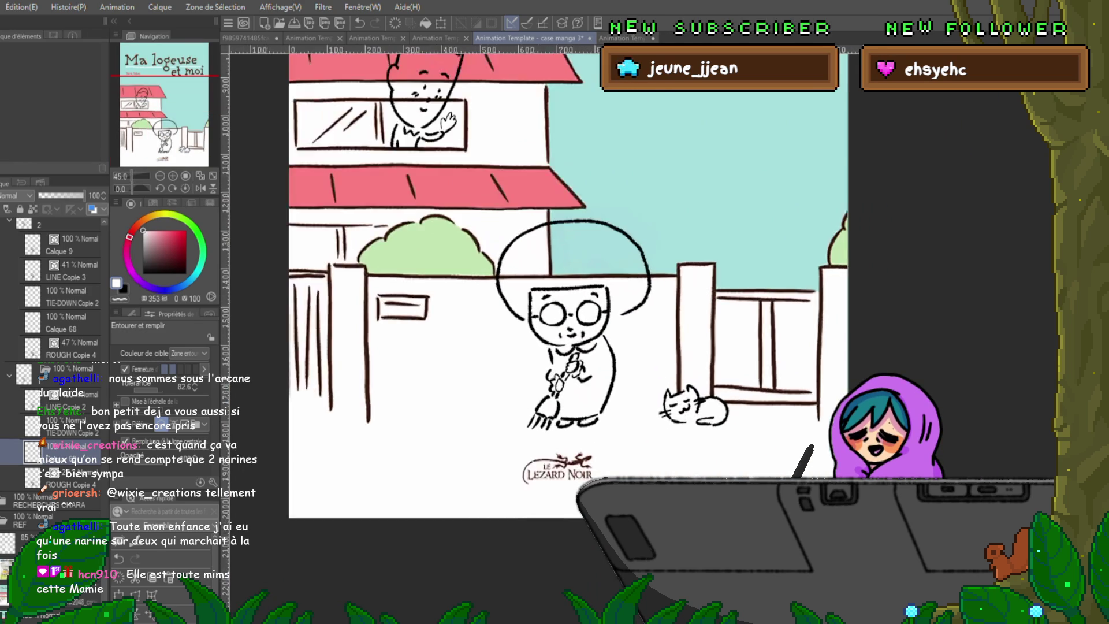
{"action": "scroll", "coordinate": [726, 374], "scroll_direction": "up", "scroll_amount": 2}
{"action": "scroll", "coordinate": [754, 370], "scroll_direction": "up", "scroll_amount": 1}
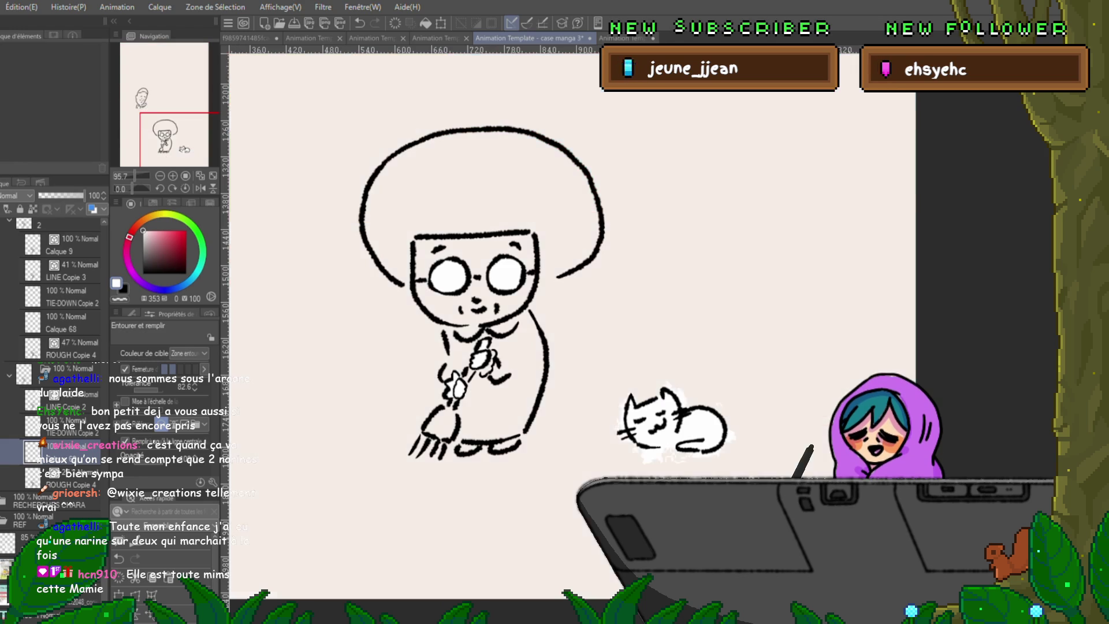
{"action": "scroll", "coordinate": [574, 447], "scroll_direction": "up", "scroll_amount": 1}
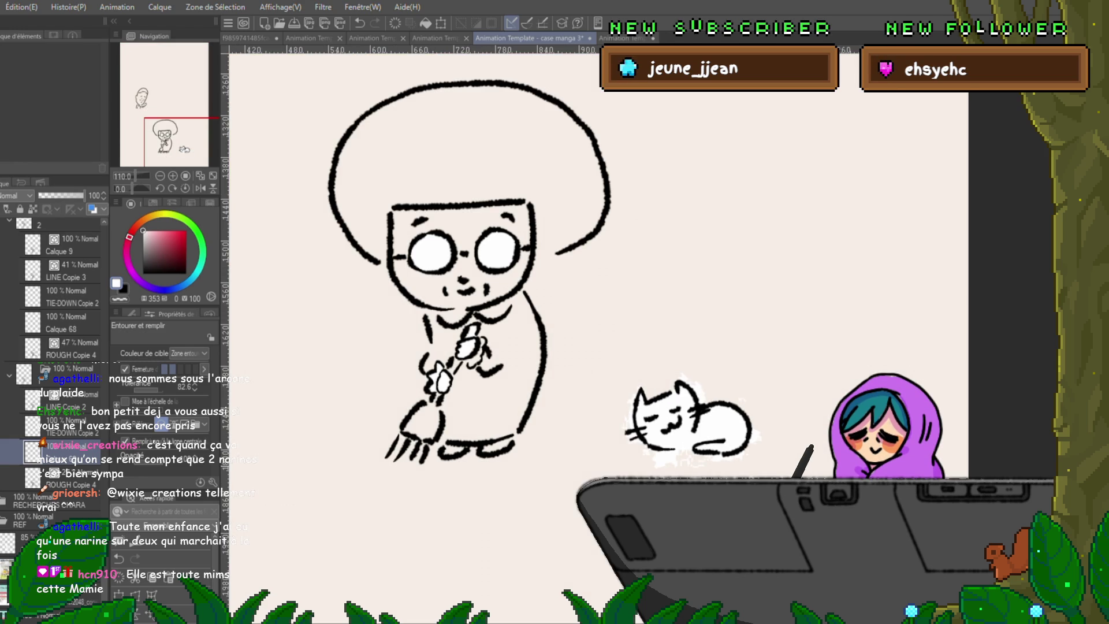
{"action": "scroll", "coordinate": [468, 347], "scroll_direction": "up", "scroll_amount": 2}
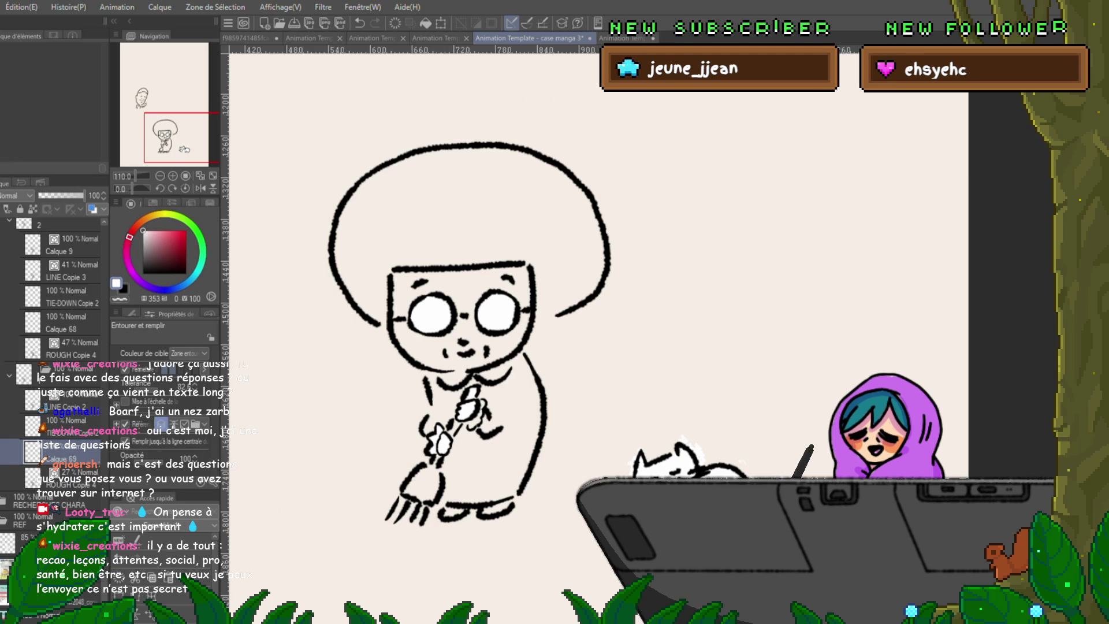
{"action": "key", "text": "p"}
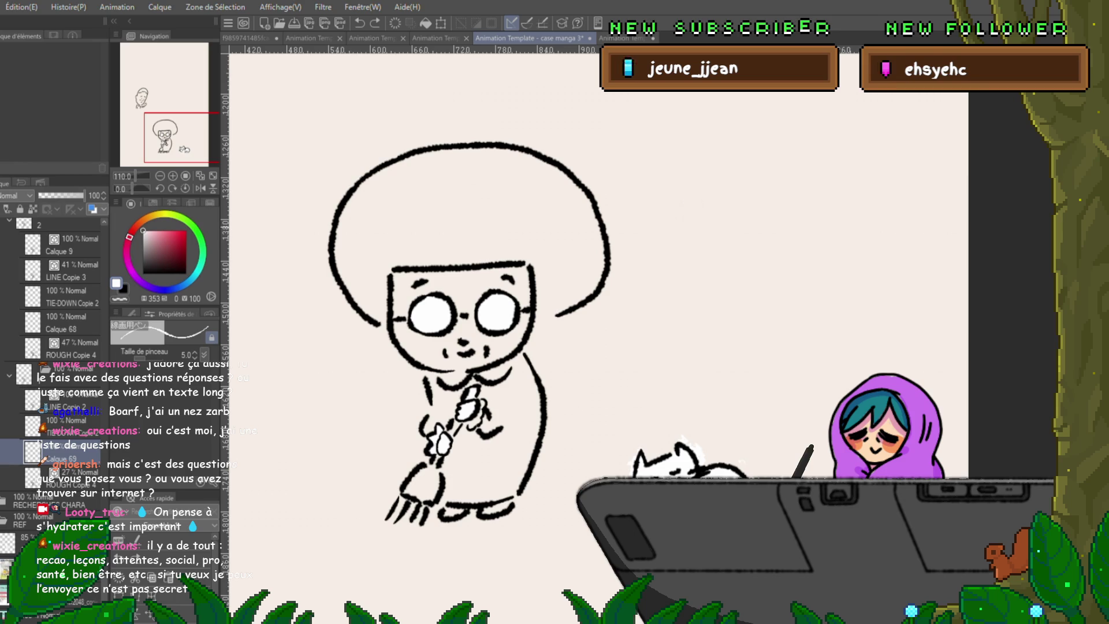
Draw short black dashes beside the character, undo them and pan to the canvas's right edge.
{"action": "key", "text": "x"}
{"action": "mouse_move", "coordinate": [658, 195]}
{"action": "left_mouse_down"}
{"action": "mouse_move", "coordinate": [670, 193]}
{"action": "mouse_move", "coordinate": [665, 212]}
{"action": "left_mouse_up"}
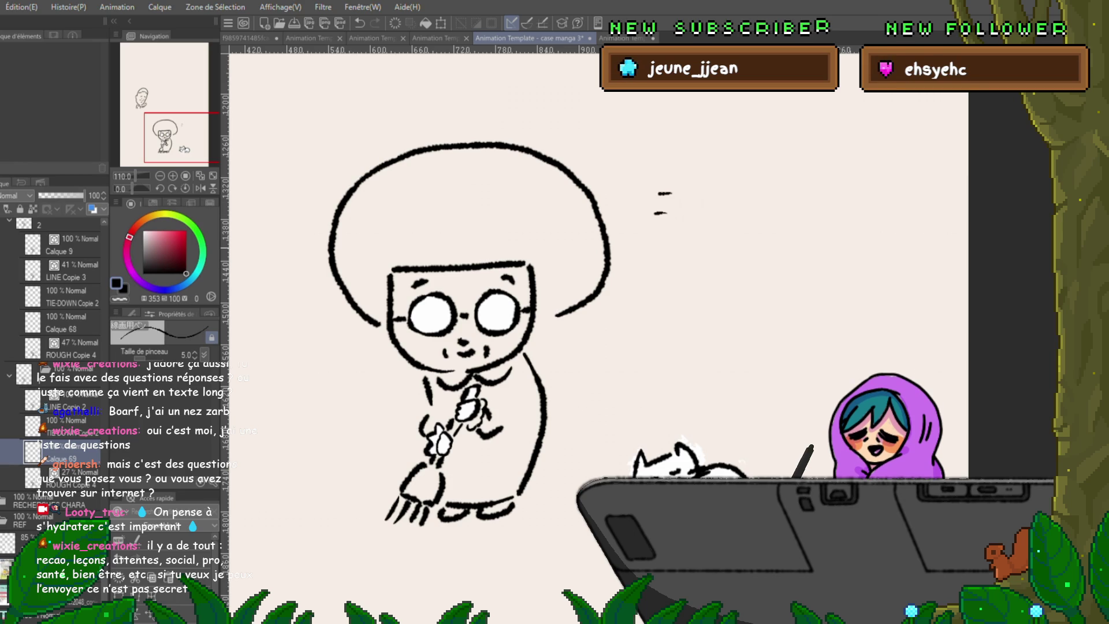
{"action": "left_click_drag", "start_coordinate": [650, 296], "coordinate": [664, 295]}
{"action": "left_click_drag", "start_coordinate": [649, 317], "coordinate": [664, 315]}
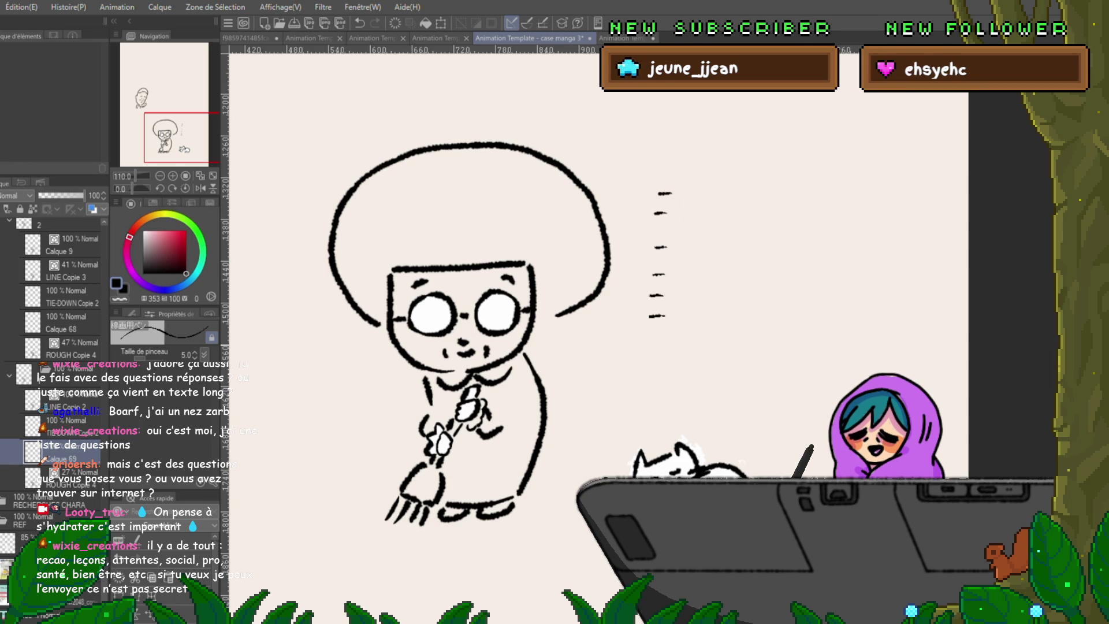
{"action": "key", "text": "ctrl+z"}
{"action": "key", "text": "ctrl+z"}
{"action": "key", "text": "ctrl+z"}
{"action": "key", "text": "ctrl+z"}
{"action": "key", "text": "ctrl+z"}
{"action": "key", "text": "ctrl+z"}
{"action": "left_click_drag", "start_coordinate": [521, 347], "coordinate": [346, 481]}
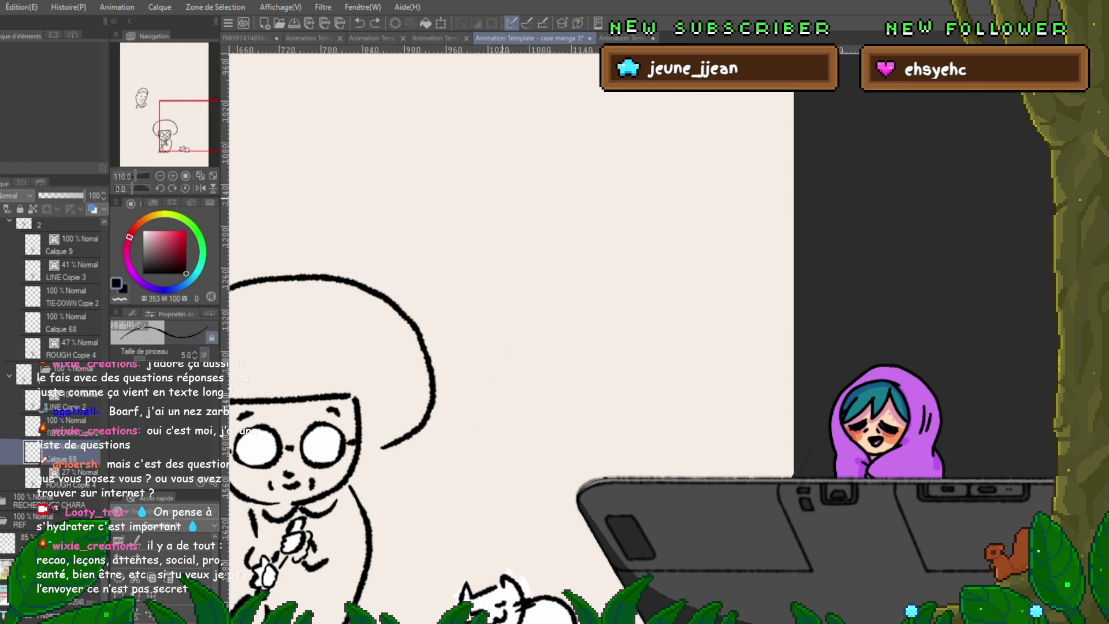
Draw a rectangular panel border and five vertical stripes inside it.
{"action": "left_click_drag", "start_coordinate": [487, 147], "coordinate": [494, 305]}
{"action": "left_click_drag", "start_coordinate": [600, 133], "coordinate": [760, 131]}
{"action": "left_click_drag", "start_coordinate": [494, 319], "coordinate": [727, 312]}
{"action": "left_click_drag", "start_coordinate": [769, 130], "coordinate": [758, 301]}
{"action": "left_click_drag", "start_coordinate": [537, 143], "coordinate": [546, 312]}
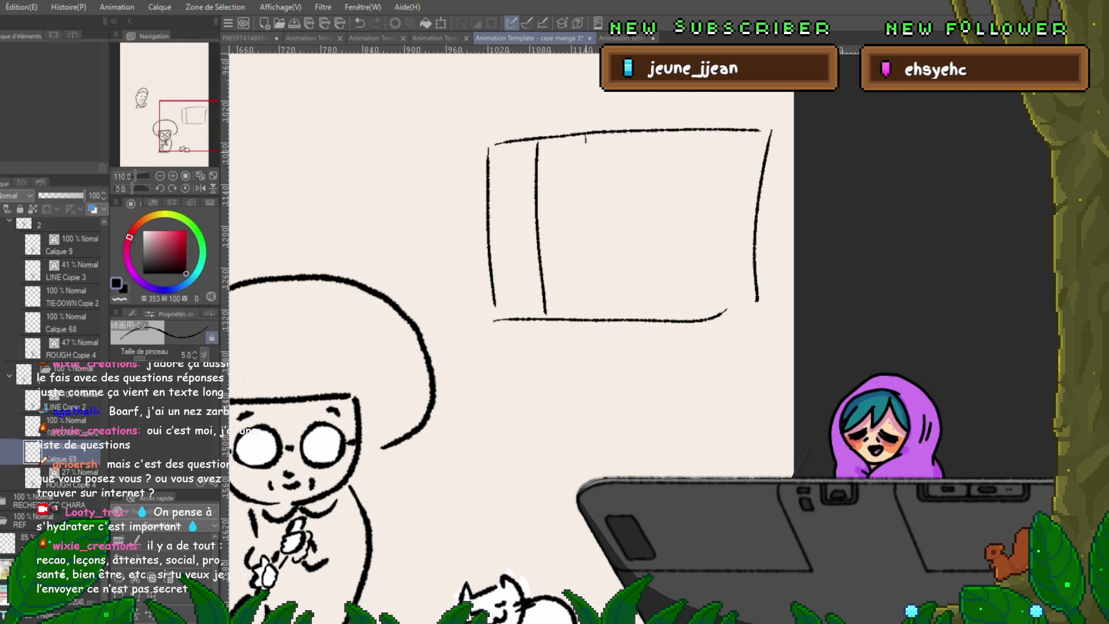
{"action": "left_click_drag", "start_coordinate": [584, 137], "coordinate": [596, 305]}
{"action": "left_click_drag", "start_coordinate": [639, 143], "coordinate": [635, 317]}
{"action": "left_click_drag", "start_coordinate": [687, 138], "coordinate": [677, 305]}
{"action": "left_click_drag", "start_coordinate": [728, 143], "coordinate": [715, 298]}
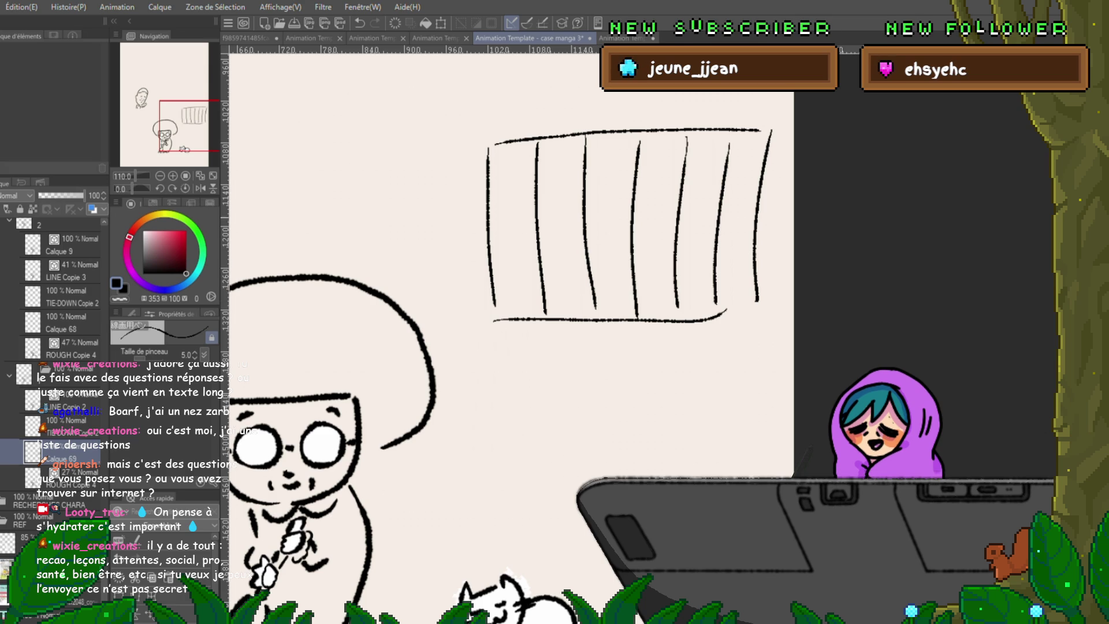
Undo the stripes, leaving the plain panel outline, pan back to the grandma and play the animation.
{"action": "key", "text": "ctrl+z"}
{"action": "key", "text": "ctrl+z"}
{"action": "key", "text": "ctrl+z"}
{"action": "key", "text": "ctrl+z"}
{"action": "key", "text": "ctrl+z"}
{"action": "key", "text": "ctrl+z"}
{"action": "key", "text": "ctrl+z"}
{"action": "key", "text": "ctrl+z"}
{"action": "key", "text": "ctrl+z"}
{"action": "mouse_move", "coordinate": [390, 390]}
{"action": "left_mouse_down"}
{"action": "mouse_move", "coordinate": [429, 437]}
{"action": "mouse_move", "coordinate": [563, 330]}
{"action": "left_mouse_up"}
{"action": "left_click_drag", "start_coordinate": [433, 347], "coordinate": [503, 342]}
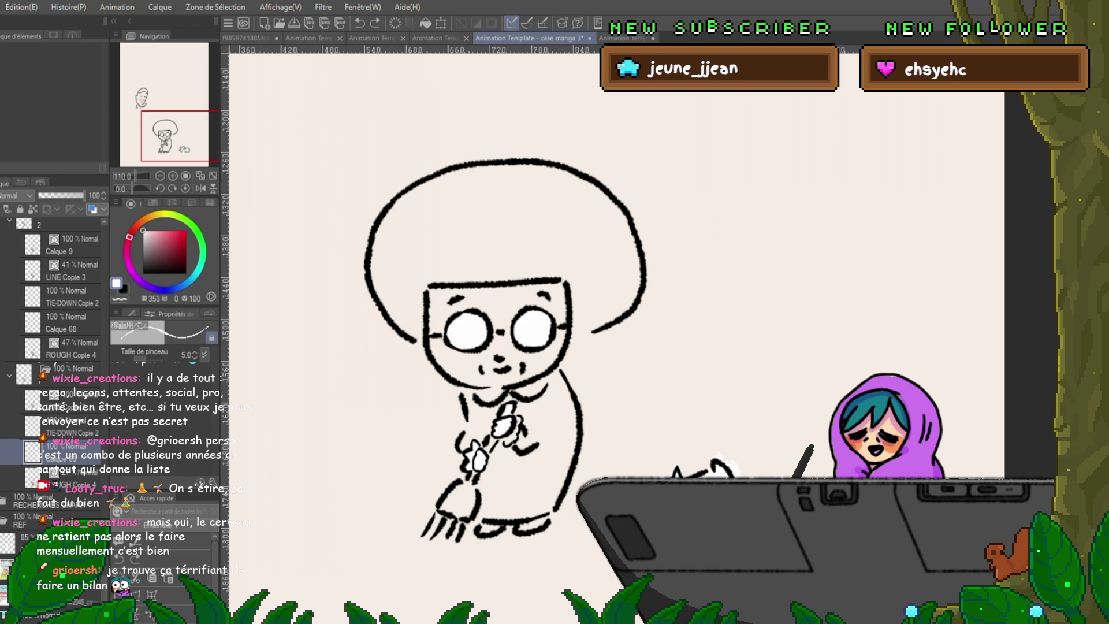
{"action": "key", "text": "space"}
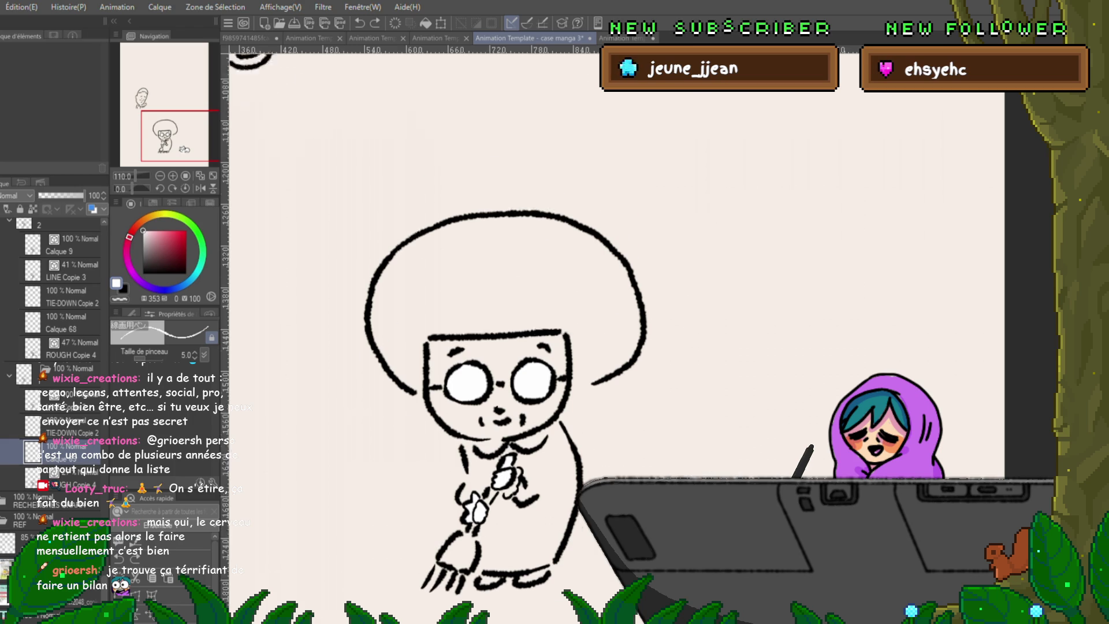
{"action": "scroll", "coordinate": [606, 347], "scroll_direction": "up", "scroll_amount": 3}
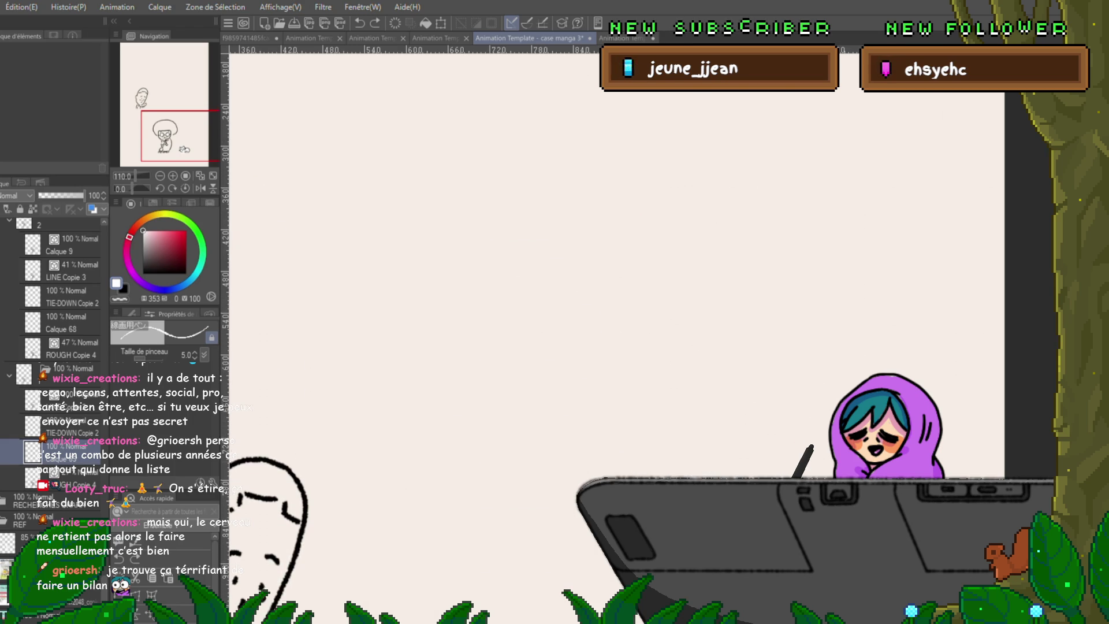
Switch to black and discard two test lines on the blank page.
{"action": "left_click_drag", "start_coordinate": [447, 186], "coordinate": [451, 493]}
{"action": "key", "text": "ctrl+z"}
{"action": "key", "text": "x"}
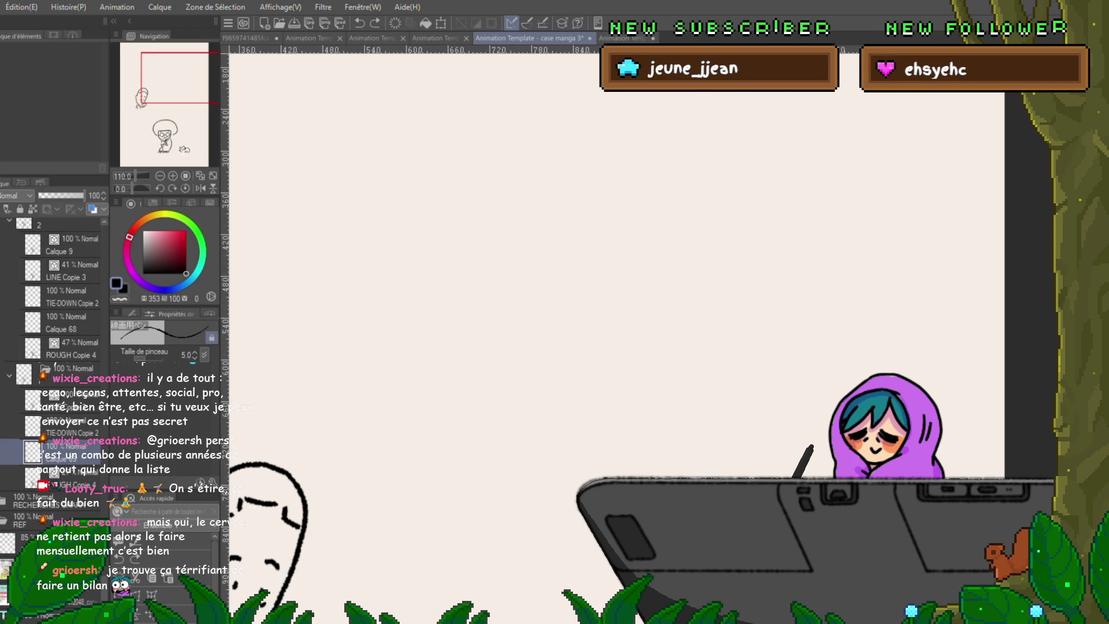
{"action": "left_click_drag", "start_coordinate": [428, 174], "coordinate": [430, 552]}
{"action": "key", "text": "ctrl+z"}
Hand-letter the 'Bingo 2026' title, redoing the messy end of Bingo.
{"action": "left_click_drag", "start_coordinate": [444, 156], "coordinate": [452, 248]}
{"action": "mouse_move", "coordinate": [501, 205]}
{"action": "left_mouse_down"}
{"action": "mouse_move", "coordinate": [503, 248]}
{"action": "mouse_move", "coordinate": [532, 248]}
{"action": "left_mouse_up"}
{"action": "mouse_move", "coordinate": [565, 208]}
{"action": "left_mouse_down"}
{"action": "mouse_move", "coordinate": [550, 265]}
{"action": "mouse_move", "coordinate": [581, 208]}
{"action": "mouse_move", "coordinate": [622, 193]}
{"action": "mouse_move", "coordinate": [551, 258]}
{"action": "left_mouse_up"}
{"action": "key", "text": "ctrl+z"}
{"action": "key", "text": "ctrl+z"}
{"action": "key", "text": "ctrl+z"}
{"action": "mouse_move", "coordinate": [600, 210]}
{"action": "left_mouse_down"}
{"action": "mouse_move", "coordinate": [579, 227]}
{"action": "mouse_move", "coordinate": [613, 208]}
{"action": "left_mouse_up"}
{"action": "left_click_drag", "start_coordinate": [645, 190], "coordinate": [676, 225]}
{"action": "left_click_drag", "start_coordinate": [694, 187], "coordinate": [723, 227]}
{"action": "left_click_drag", "start_coordinate": [752, 182], "coordinate": [736, 212]}
Draw a smiling star on each side of the title with dotted eyes.
{"action": "mouse_move", "coordinate": [803, 191]}
{"action": "left_mouse_down"}
{"action": "mouse_move", "coordinate": [820, 185]}
{"action": "mouse_move", "coordinate": [806, 227]}
{"action": "mouse_move", "coordinate": [785, 196]}
{"action": "left_mouse_up"}
{"action": "left_click_drag", "start_coordinate": [606, 260], "coordinate": [560, 266]}
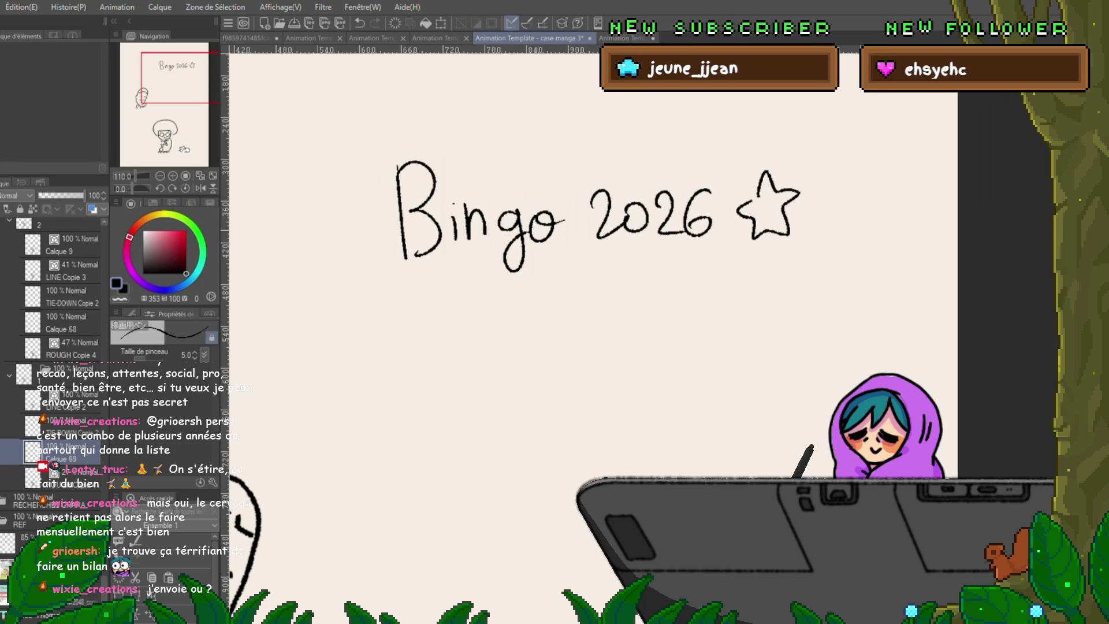
{"action": "left_click_drag", "start_coordinate": [321, 227], "coordinate": [364, 201]}
{"action": "left_click_drag", "start_coordinate": [353, 245], "coordinate": [317, 252]}
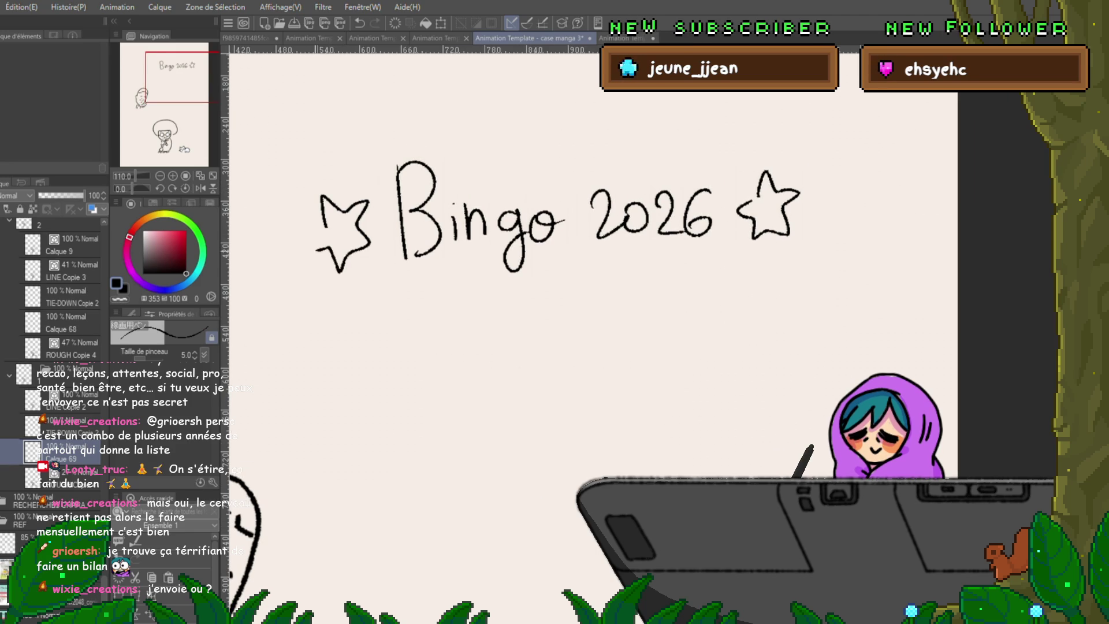
{"action": "left_click", "coordinate": [343, 222]}
{"action": "left_click", "coordinate": [759, 206]}
Draw a box under the title and divide it into a 4×4 grid with row and column lines.
{"action": "mouse_move", "coordinate": [422, 309]}
{"action": "left_mouse_down"}
{"action": "mouse_move", "coordinate": [717, 291]}
{"action": "mouse_move", "coordinate": [732, 478]}
{"action": "left_mouse_up"}
{"action": "left_click_drag", "start_coordinate": [718, 293], "coordinate": [733, 478]}
{"action": "mouse_move", "coordinate": [610, 562]}
{"action": "left_mouse_down"}
{"action": "mouse_move", "coordinate": [405, 572]}
{"action": "mouse_move", "coordinate": [404, 313]}
{"action": "left_mouse_up"}
{"action": "left_click_drag", "start_coordinate": [408, 368], "coordinate": [711, 353]}
{"action": "left_click_drag", "start_coordinate": [407, 443], "coordinate": [719, 416]}
{"action": "left_click_drag", "start_coordinate": [409, 508], "coordinate": [720, 492]}
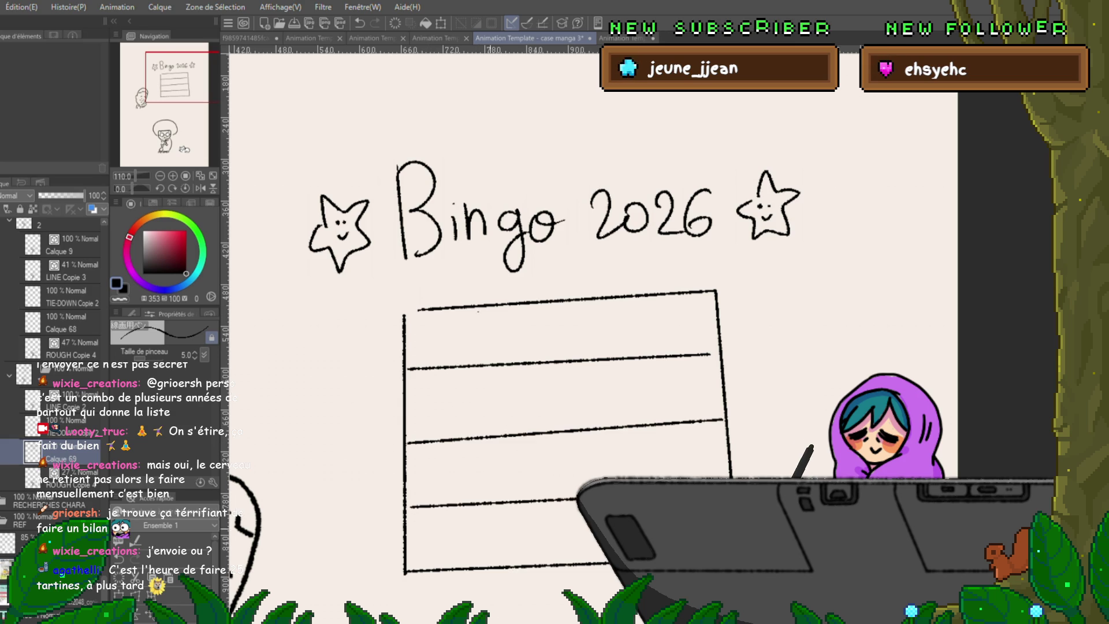
{"action": "left_click_drag", "start_coordinate": [477, 310], "coordinate": [482, 572]}
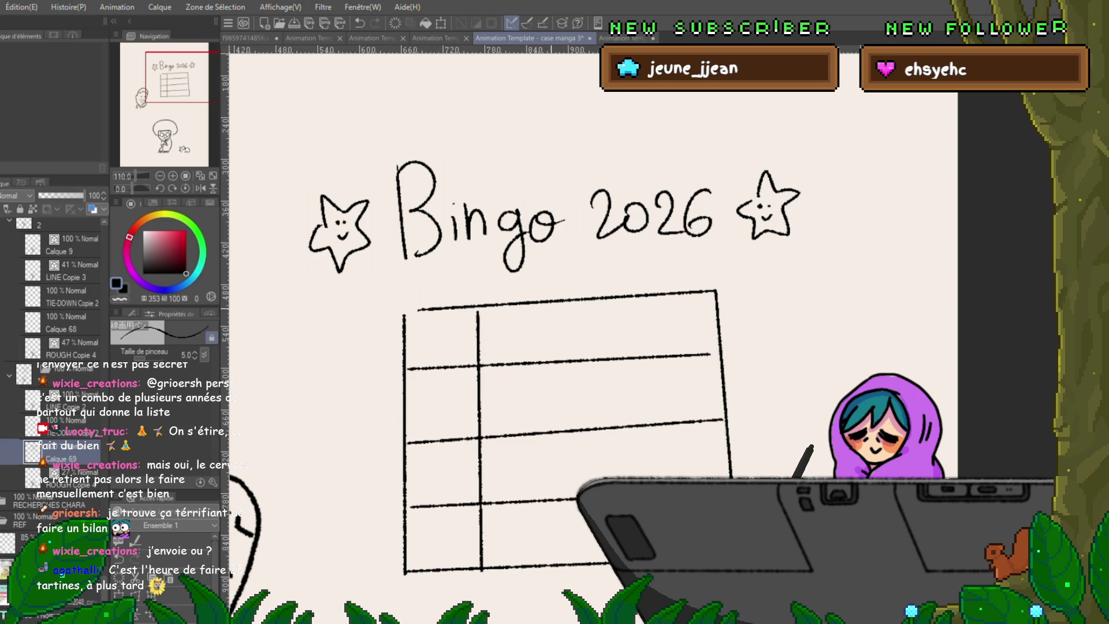
{"action": "left_click_drag", "start_coordinate": [559, 303], "coordinate": [562, 561]}
{"action": "left_click_drag", "start_coordinate": [639, 299], "coordinate": [639, 477]}
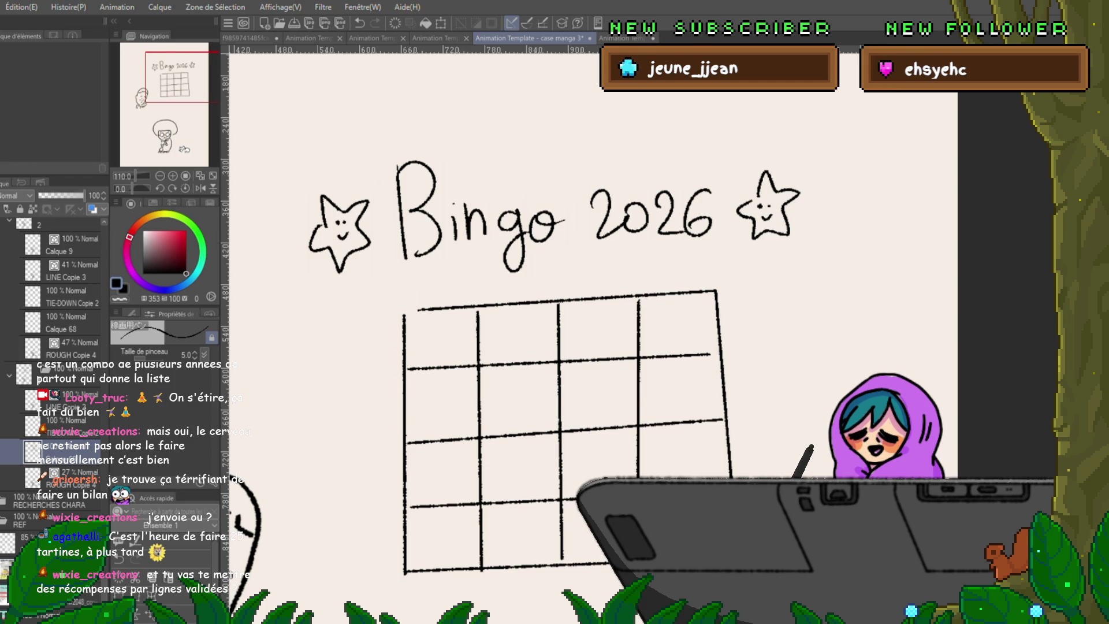
{"action": "scroll", "coordinate": [554, 346], "scroll_direction": "down", "scroll_amount": 2}
{"action": "scroll", "coordinate": [555, 347], "scroll_direction": "down", "scroll_amount": 1}
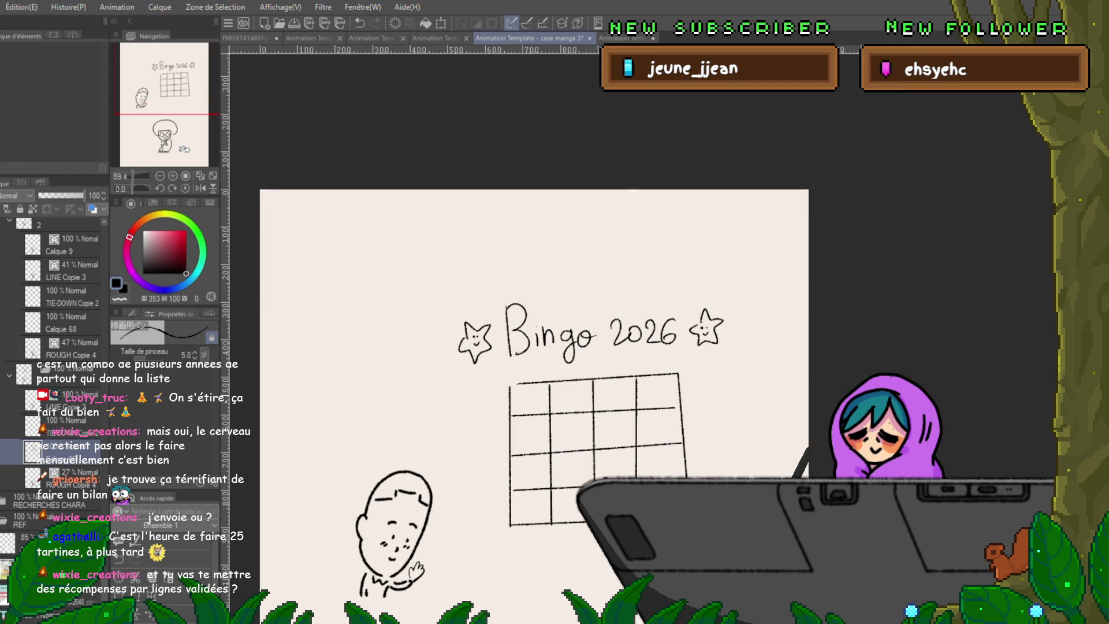
{"action": "scroll", "coordinate": [554, 347], "scroll_direction": "up", "scroll_amount": 1}
{"action": "scroll", "coordinate": [555, 347], "scroll_direction": "up", "scroll_amount": 2}
{"action": "scroll", "coordinate": [554, 346], "scroll_direction": "up", "scroll_amount": 1}
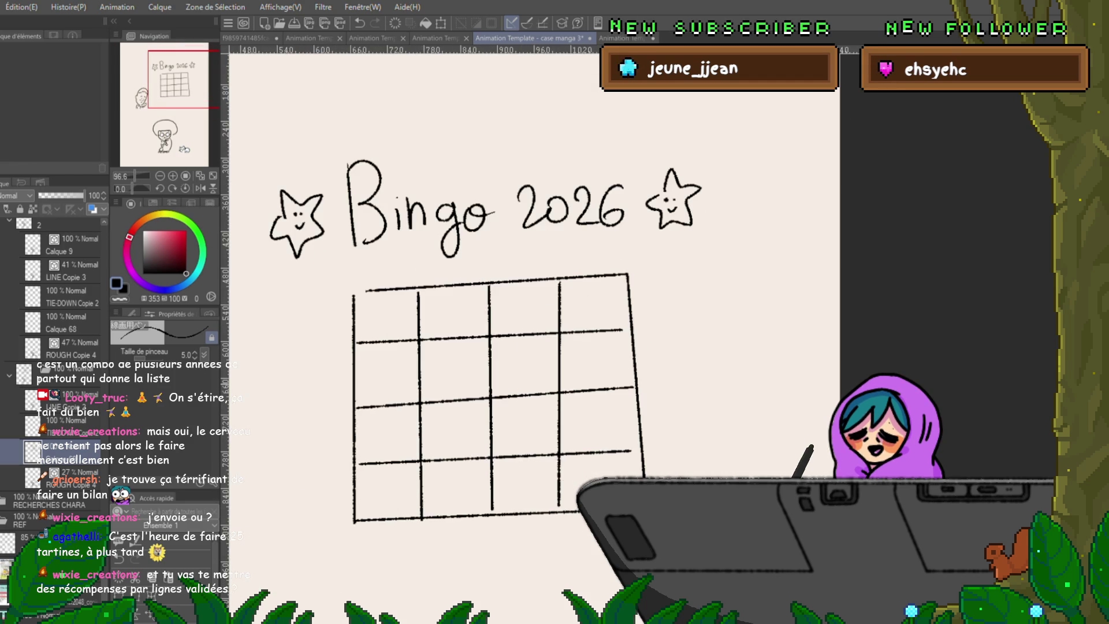
{"action": "scroll", "coordinate": [498, 347], "scroll_direction": "down", "scroll_amount": 3}
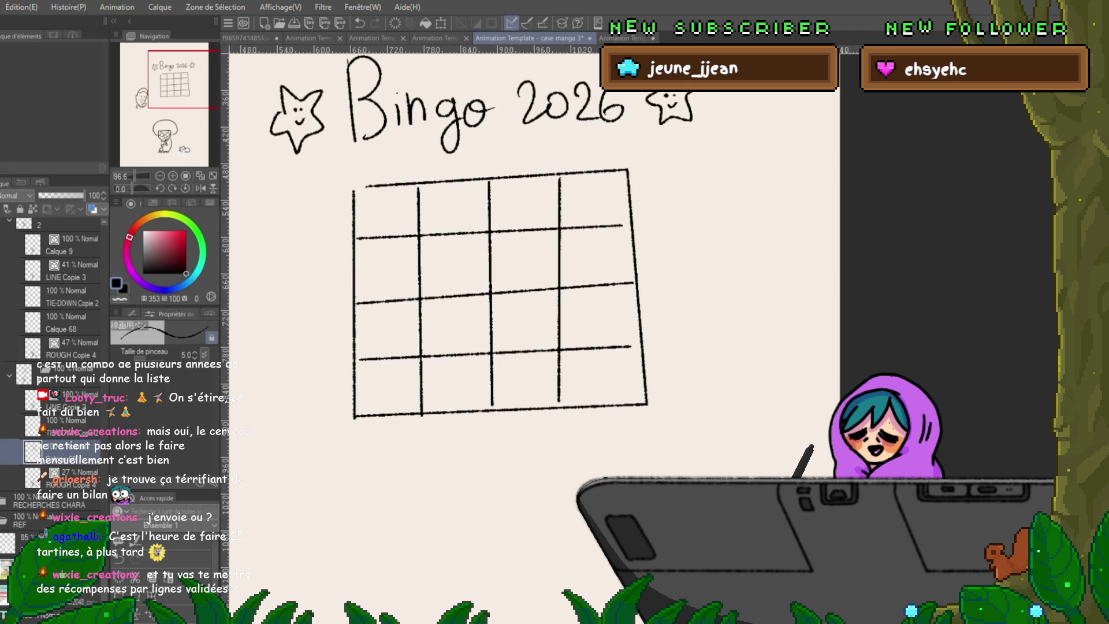
{"action": "scroll", "coordinate": [572, 260], "scroll_direction": "left", "scroll_amount": 1}
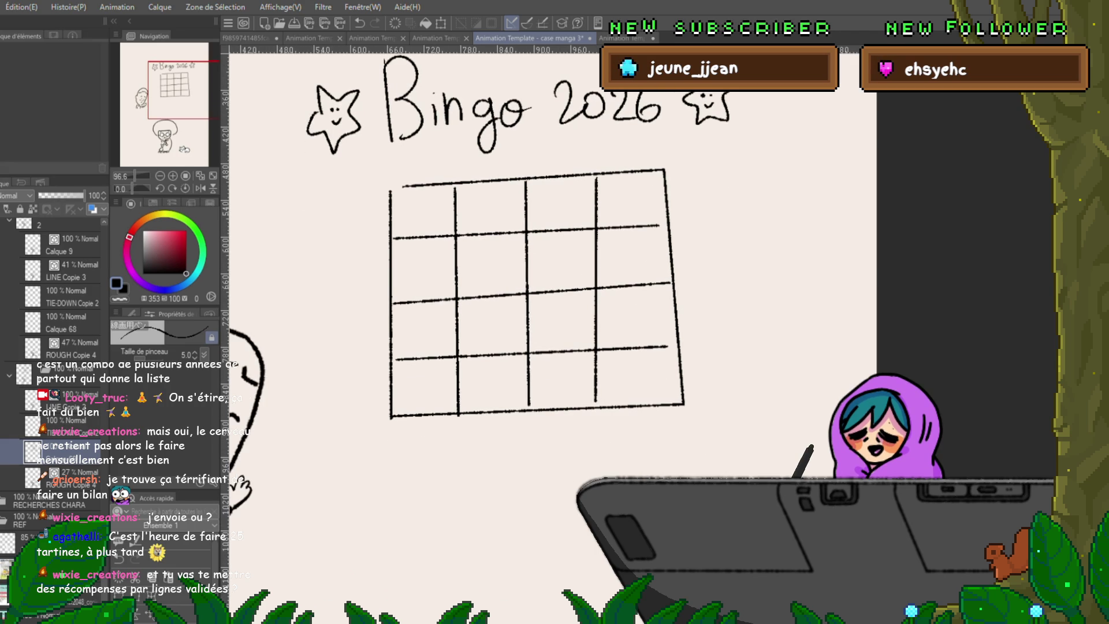
{"action": "scroll", "coordinate": [571, 260], "scroll_direction": "up", "scroll_amount": 1}
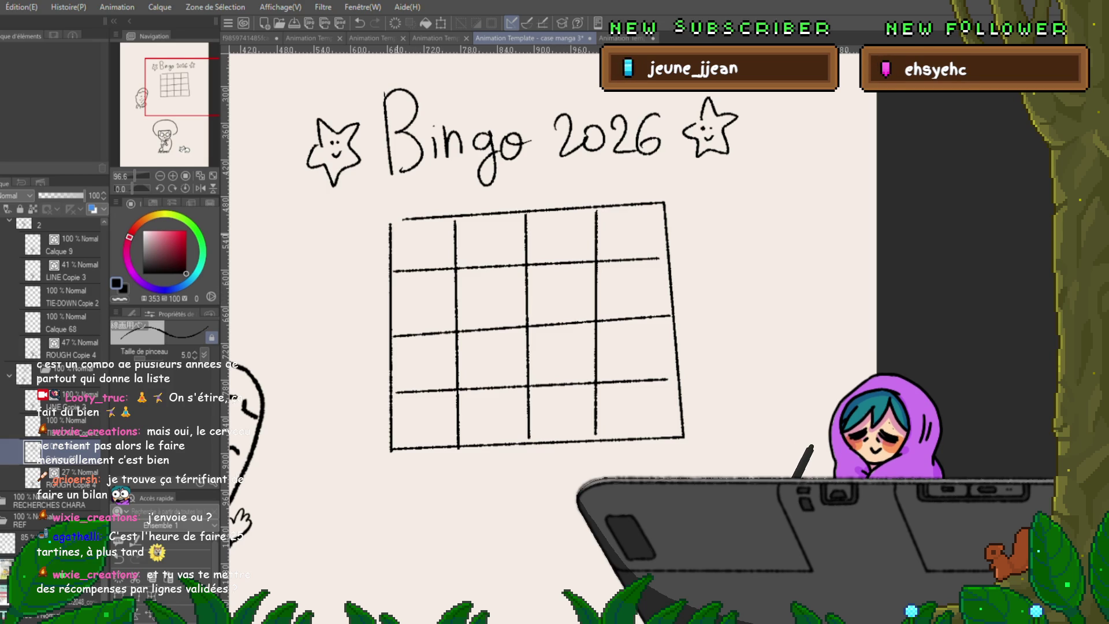
{"action": "mouse_move", "coordinate": [402, 252]}
{"action": "left_mouse_down"}
{"action": "mouse_move", "coordinate": [405, 238]}
{"action": "mouse_move", "coordinate": [421, 251]}
{"action": "mouse_move", "coordinate": [445, 236]}
{"action": "left_mouse_up"}
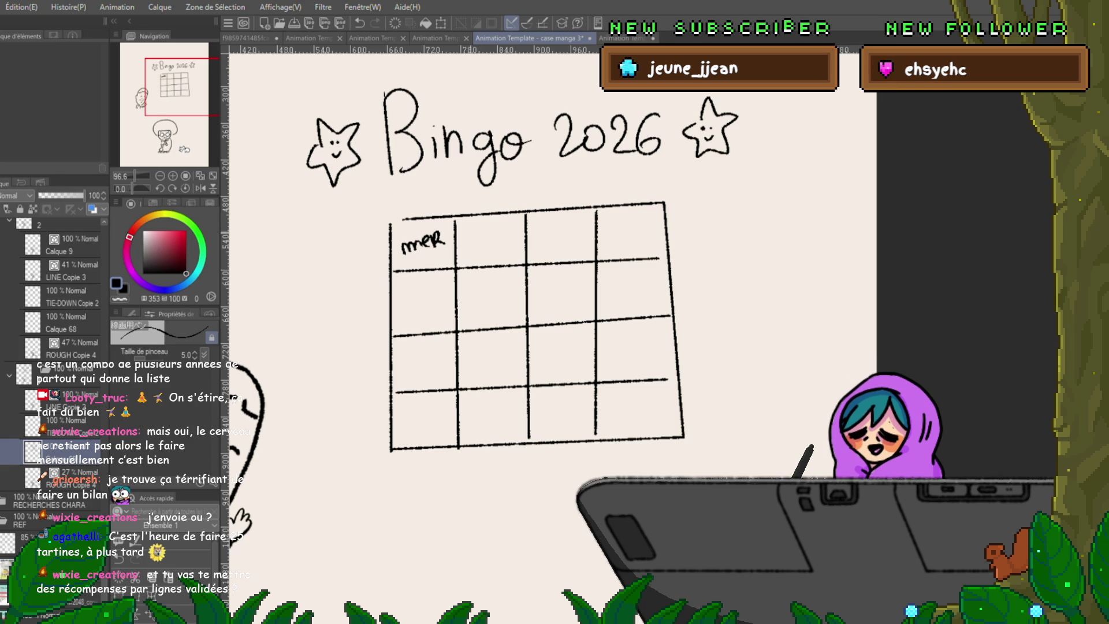
Write 'aider refuge', a third-cell goal and the words above 'mer', then return to the grandma.
{"action": "mouse_move", "coordinate": [462, 234]}
{"action": "left_mouse_down"}
{"action": "mouse_move", "coordinate": [486, 239]}
{"action": "mouse_move", "coordinate": [500, 221]}
{"action": "mouse_move", "coordinate": [482, 258]}
{"action": "mouse_move", "coordinate": [506, 257]}
{"action": "left_mouse_up"}
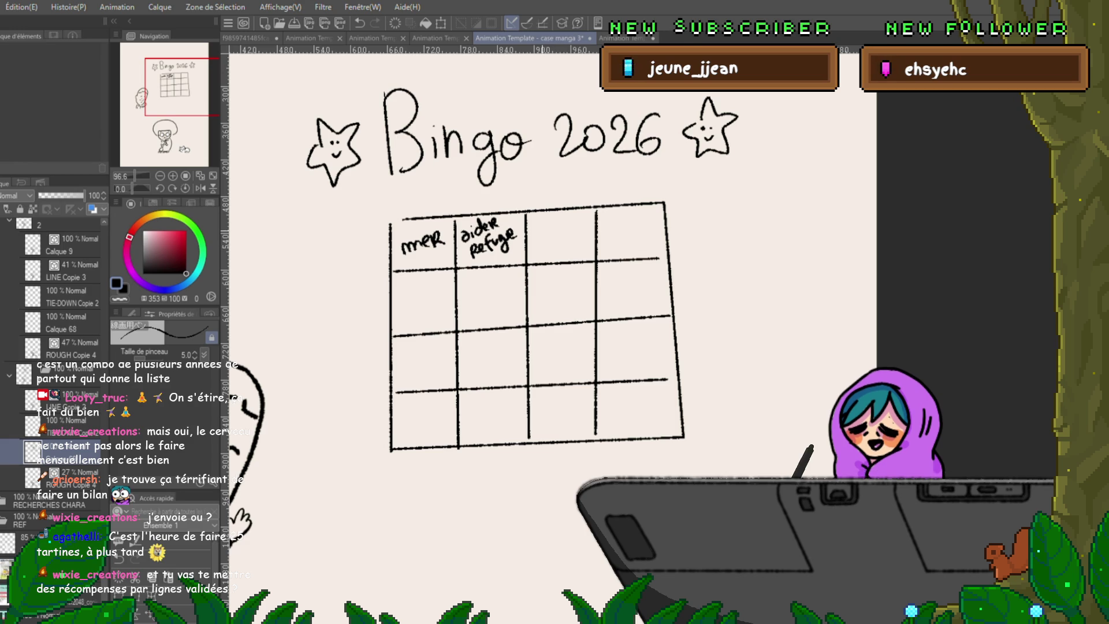
{"action": "mouse_move", "coordinate": [536, 229]}
{"action": "left_mouse_down"}
{"action": "mouse_move", "coordinate": [574, 224]}
{"action": "mouse_move", "coordinate": [581, 238]}
{"action": "left_mouse_up"}
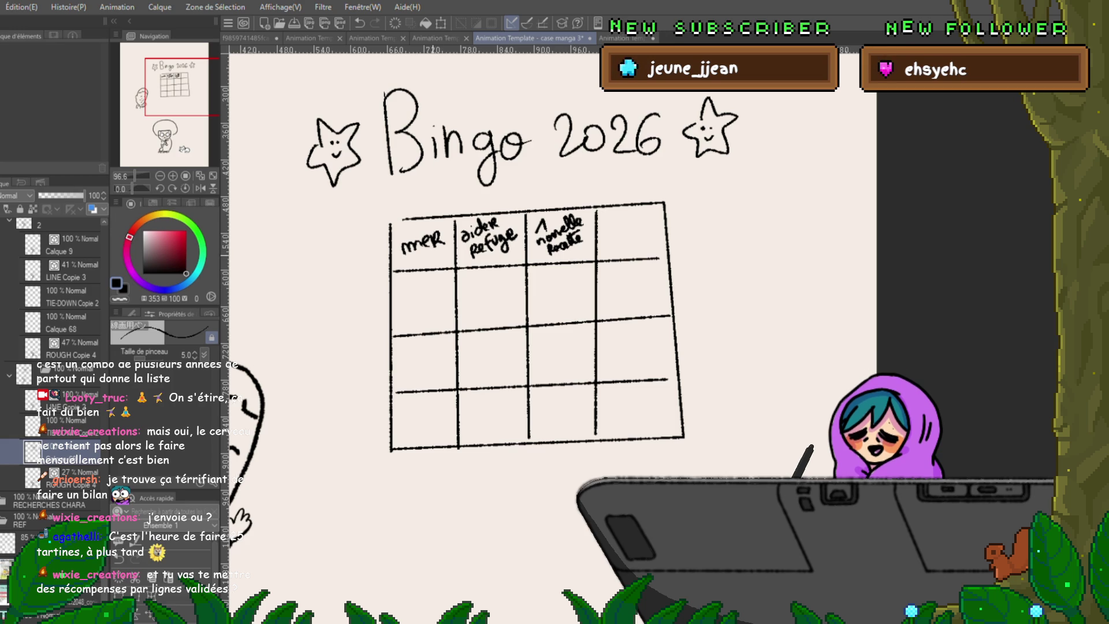
{"action": "left_click_drag", "start_coordinate": [398, 227], "coordinate": [417, 230]}
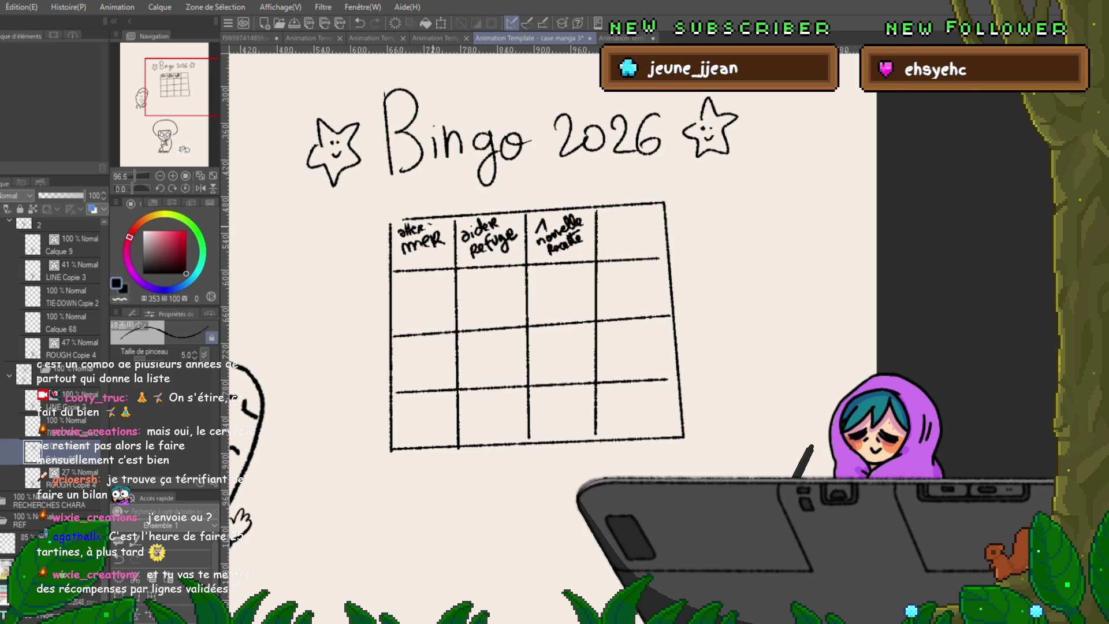
{"action": "left_click_drag", "start_coordinate": [435, 227], "coordinate": [444, 223]}
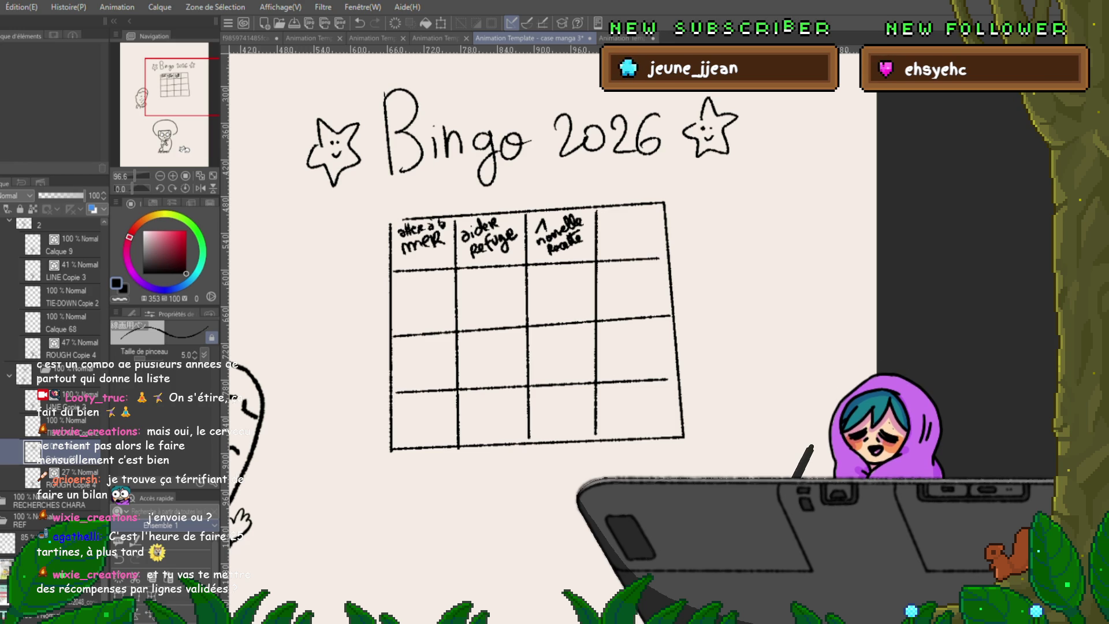
{"action": "scroll", "coordinate": [571, 329], "scroll_direction": "down", "scroll_amount": 2}
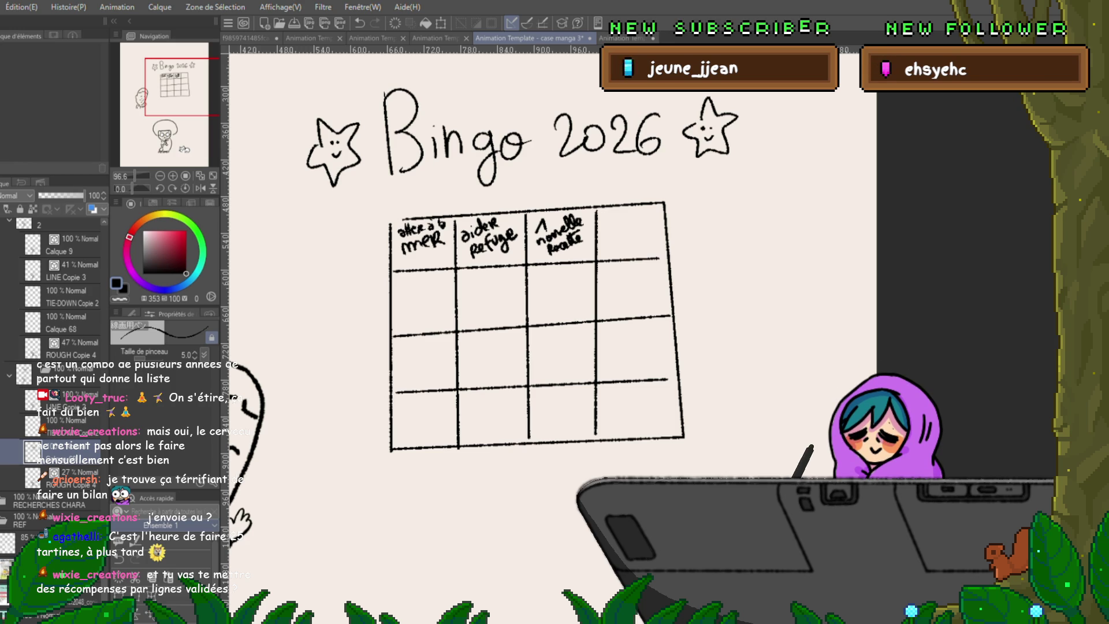
{"action": "left_click_drag", "start_coordinate": [572, 434], "coordinate": [572, 130]}
{"action": "scroll", "coordinate": [485, 407], "scroll_direction": "up", "scroll_amount": 3}
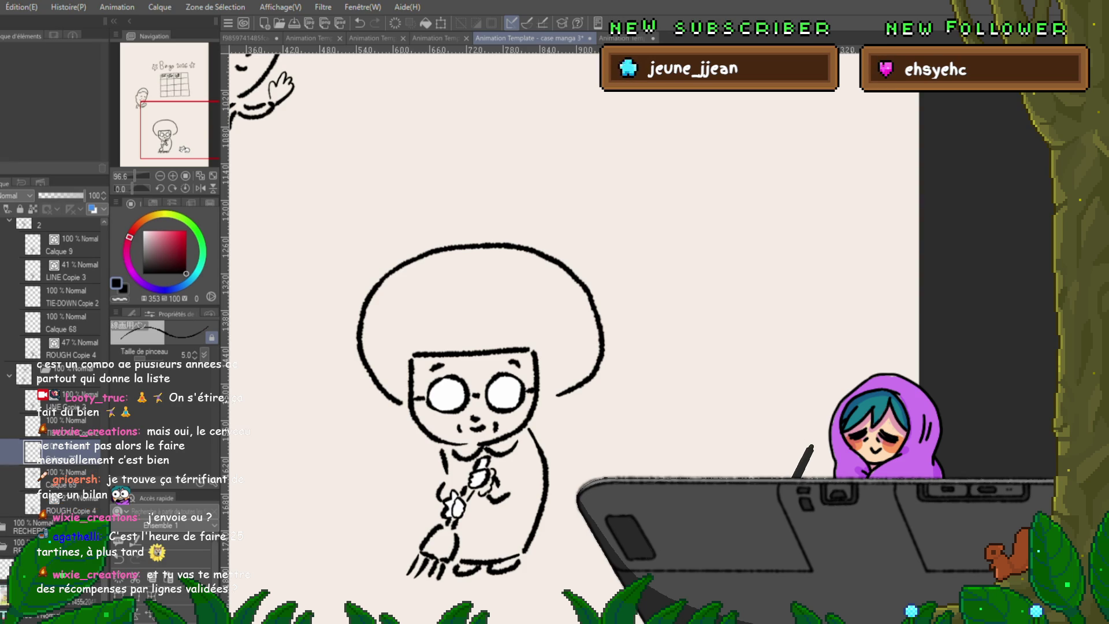
Enclose-fill the grandma's closed areas with white, return to the pen and add a new raster layer.
{"action": "key", "text": "x"}
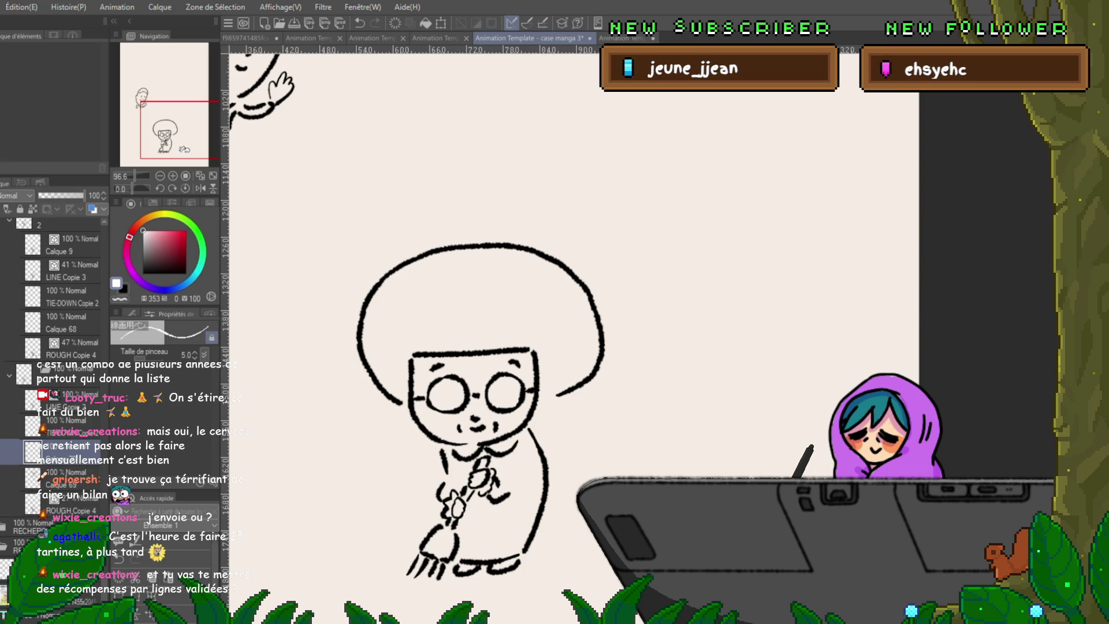
{"action": "key", "text": "g"}
{"action": "left_click_drag", "start_coordinate": [581, 216], "coordinate": [607, 217]}
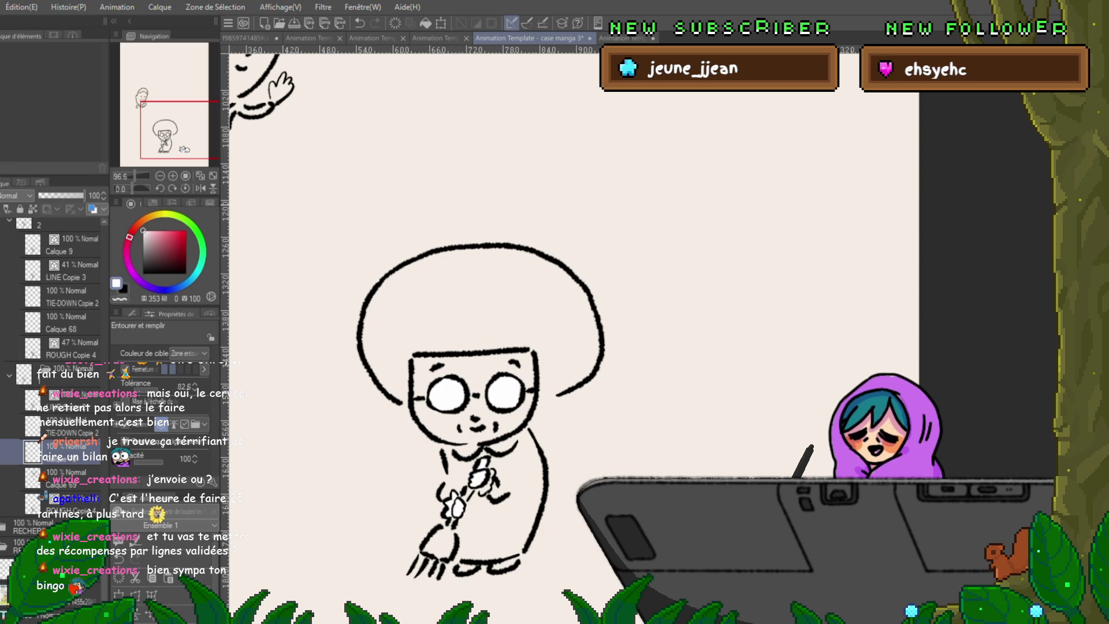
{"action": "scroll", "coordinate": [572, 329], "scroll_direction": "down", "scroll_amount": 3}
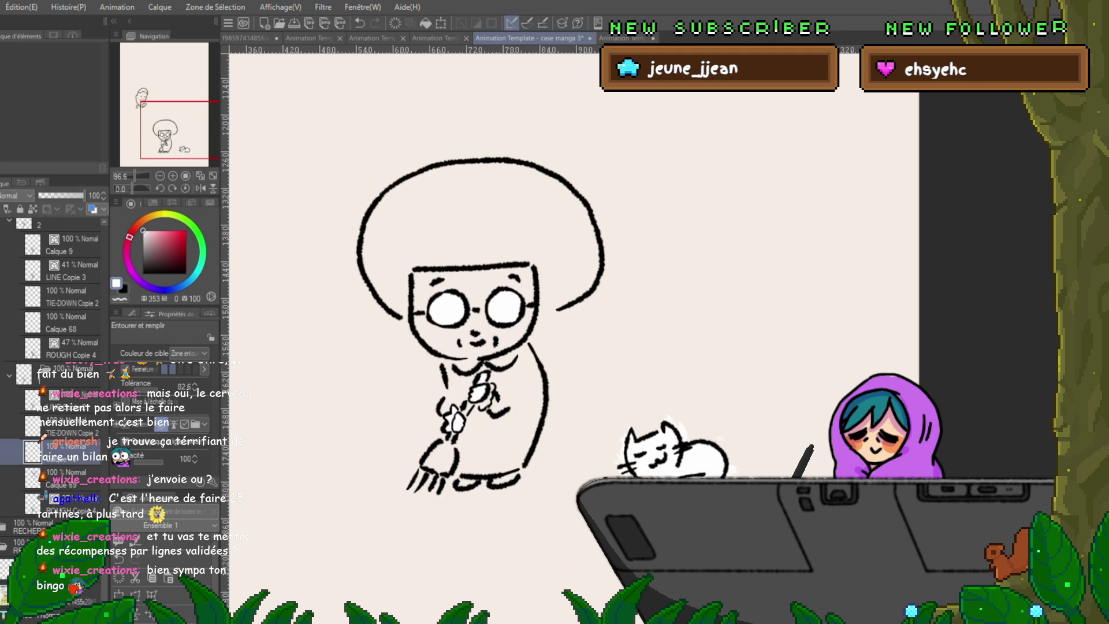
{"action": "key", "text": "p"}
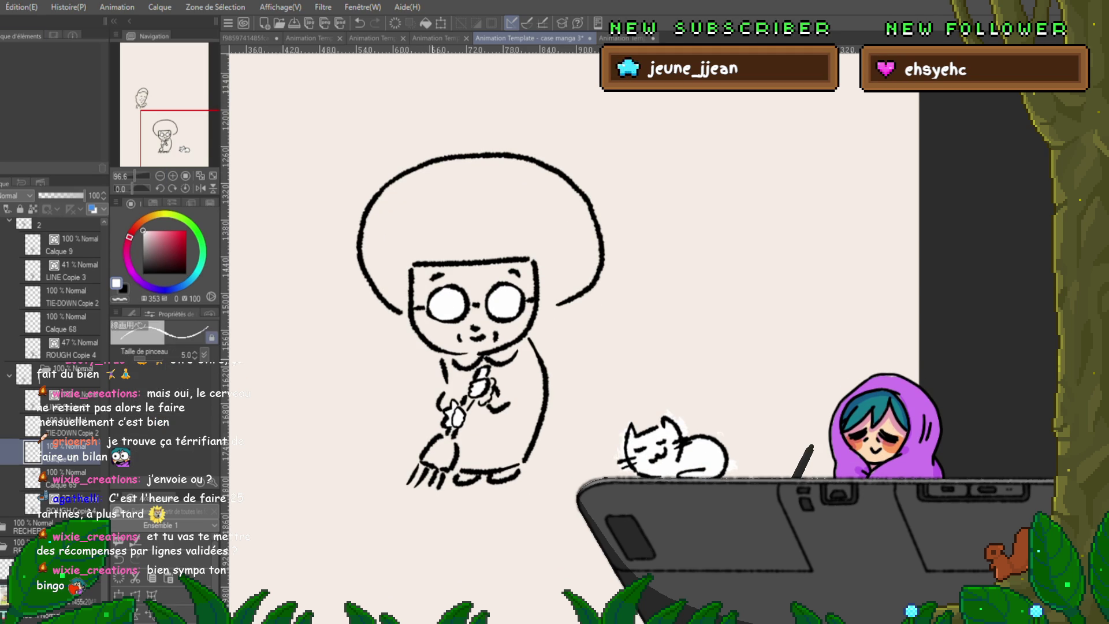
{"action": "left_click_drag", "start_coordinate": [451, 329], "coordinate": [394, 433]}
{"action": "left_click_drag", "start_coordinate": [451, 329], "coordinate": [498, 182]}
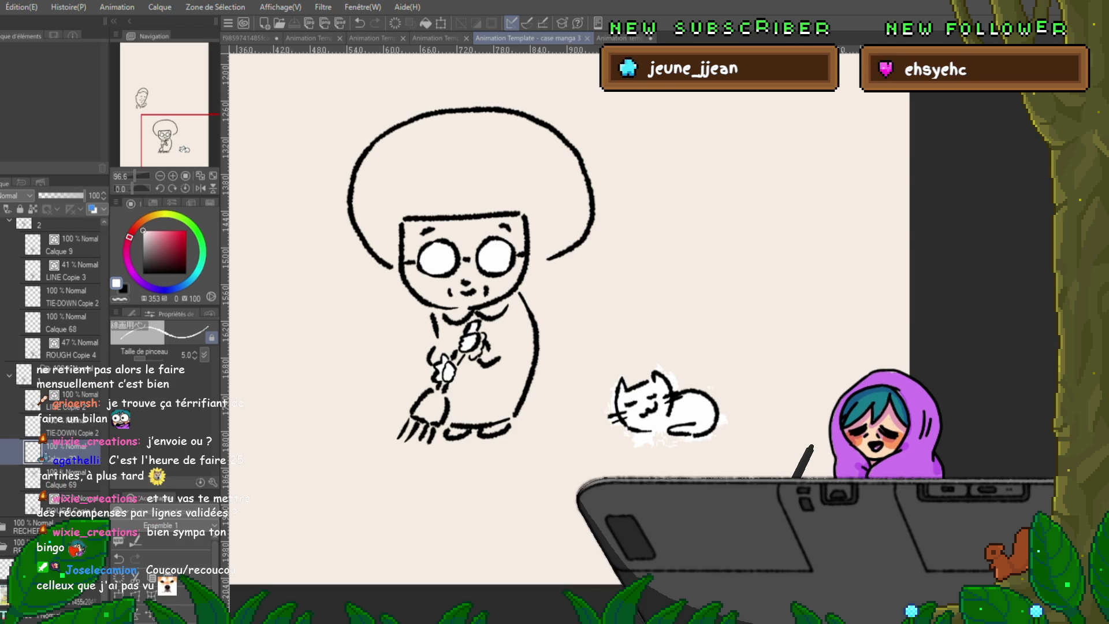
{"action": "key", "text": "ctrl+shift+n"}
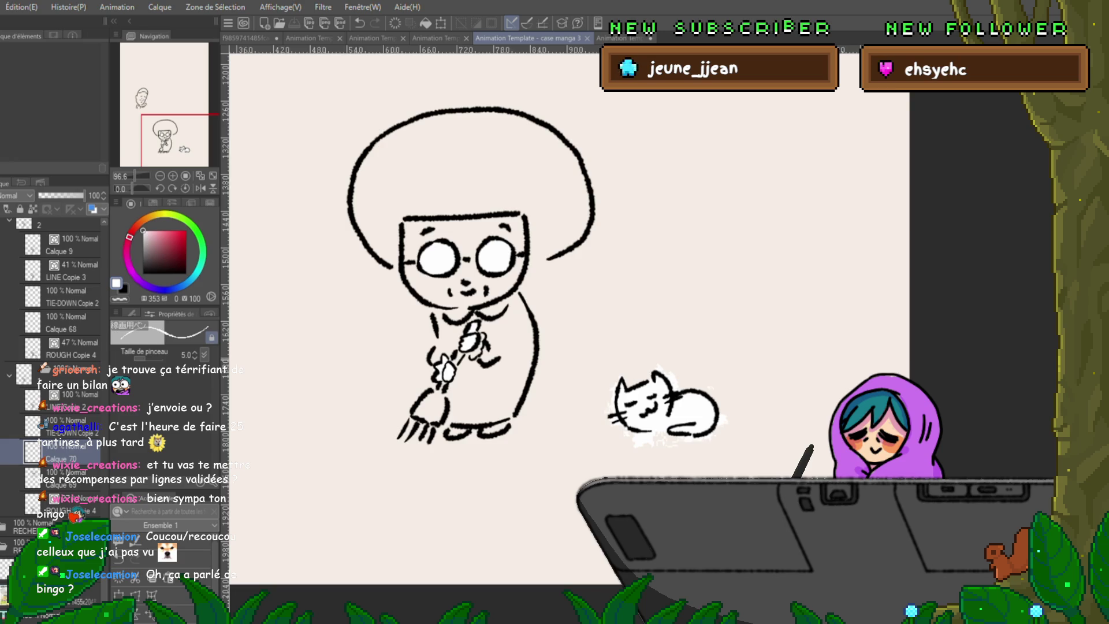
{"action": "scroll", "coordinate": [757, 362], "scroll_direction": "down", "scroll_amount": 1}
{"action": "scroll", "coordinate": [546, 338], "scroll_direction": "up", "scroll_amount": 5}
{"action": "scroll", "coordinate": [546, 338], "scroll_direction": "up", "scroll_amount": 1}
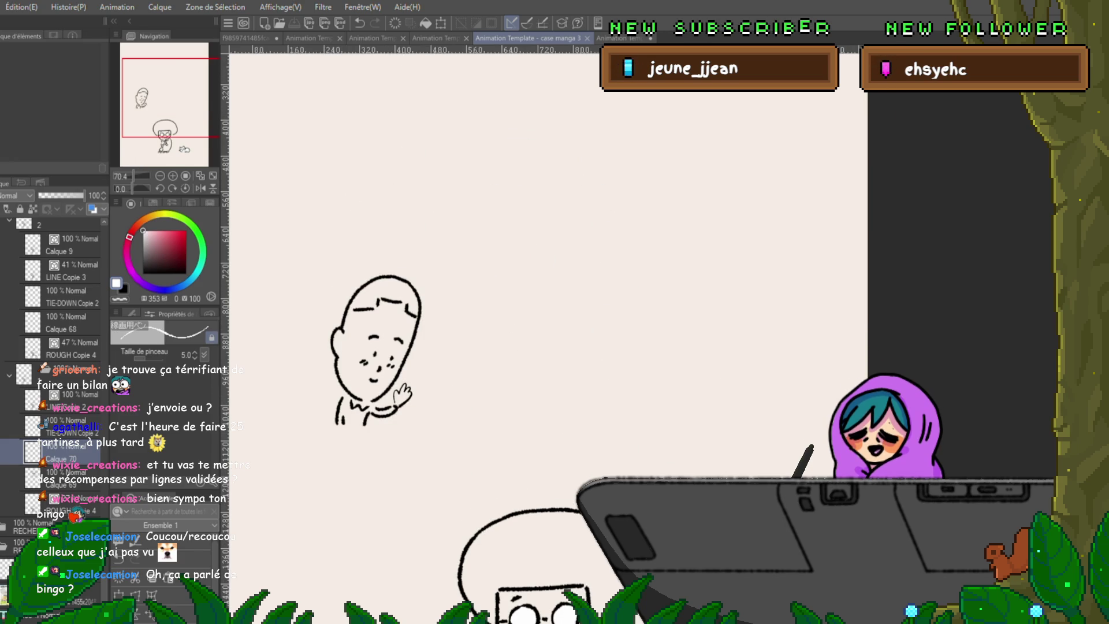
Show the Bingo 2026 sheet briefly, then hide it again.
{"action": "key", "text": "ctrl+v"}
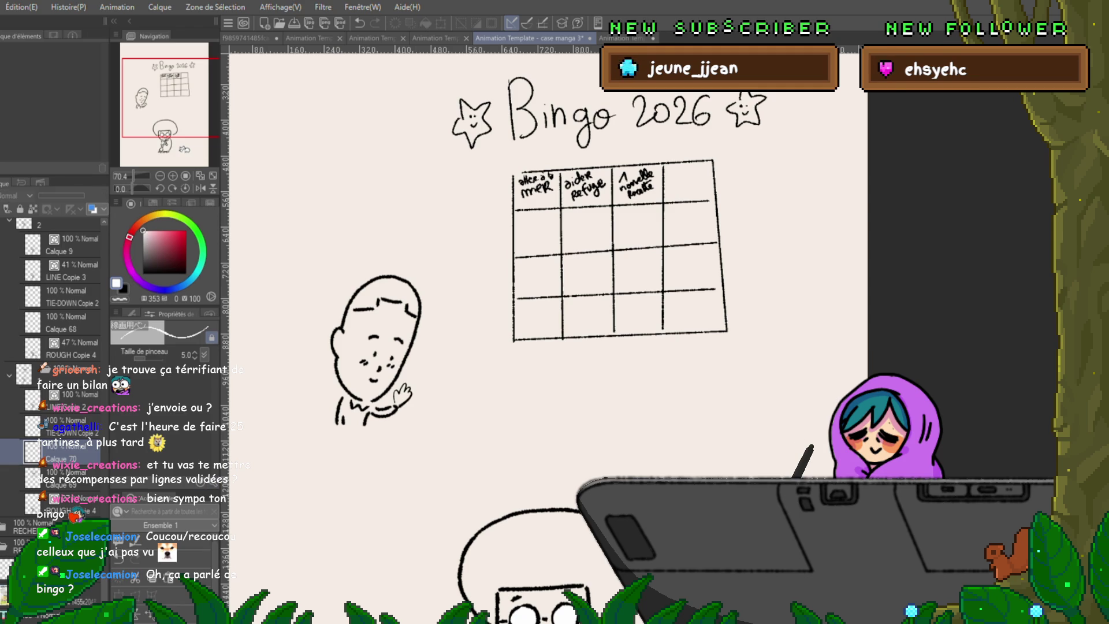
{"action": "key", "text": "Delete"}
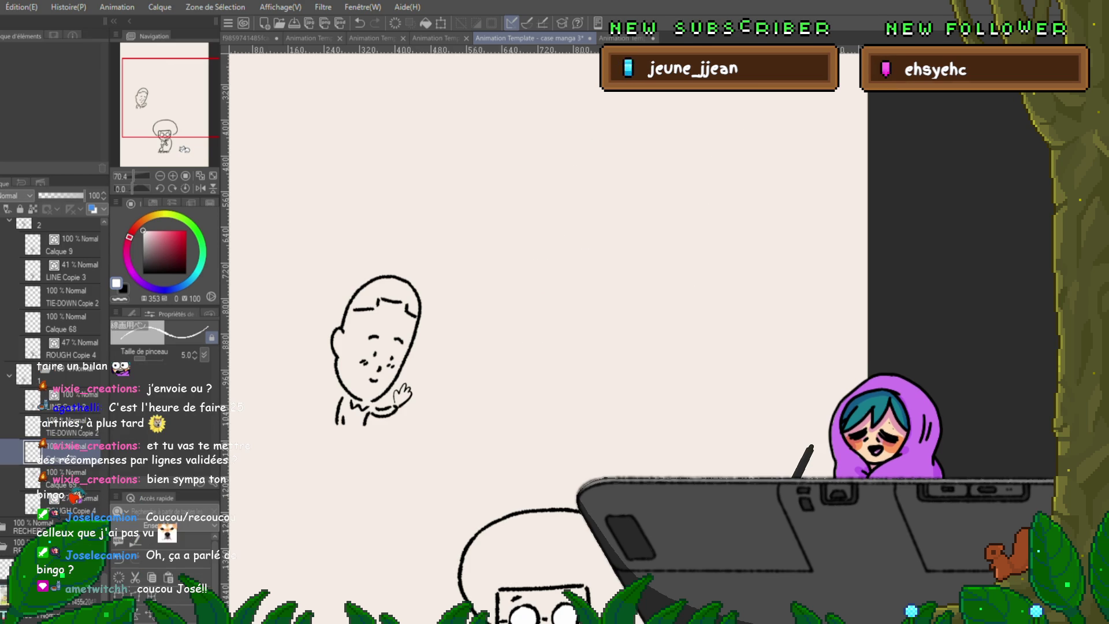
{"action": "scroll", "coordinate": [546, 329], "scroll_direction": "down", "scroll_amount": 3}
{"action": "scroll", "coordinate": [546, 330], "scroll_direction": "down", "scroll_amount": 2}
{"action": "scroll", "coordinate": [547, 329], "scroll_direction": "up", "scroll_amount": 2}
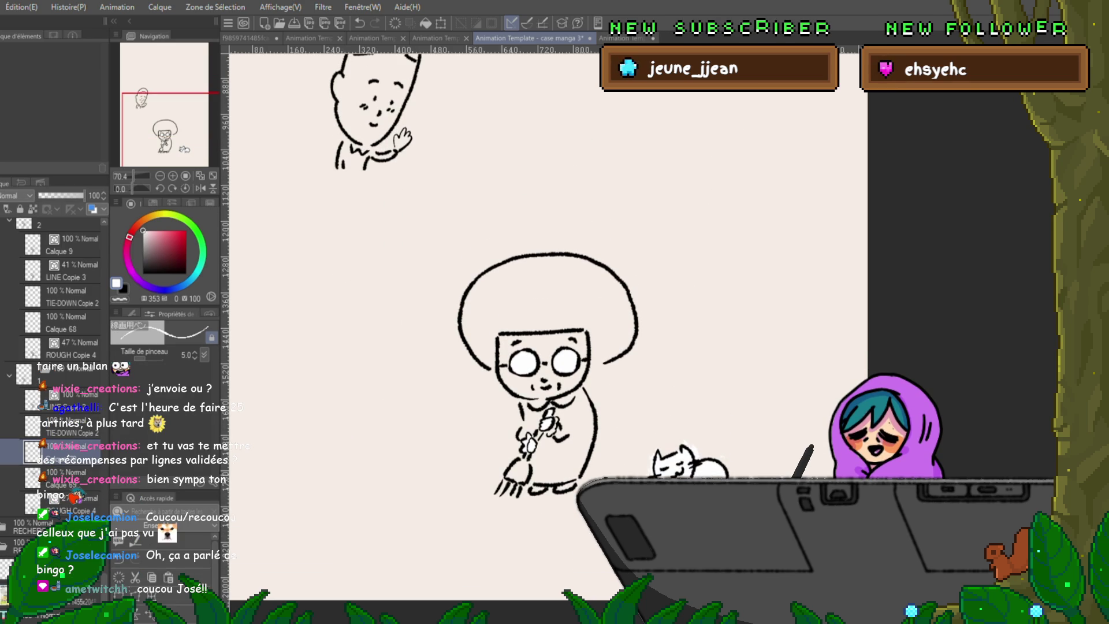
{"action": "scroll", "coordinate": [577, 462], "scroll_direction": "up", "scroll_amount": 1}
{"action": "scroll", "coordinate": [577, 461], "scroll_direction": "up", "scroll_amount": 1}
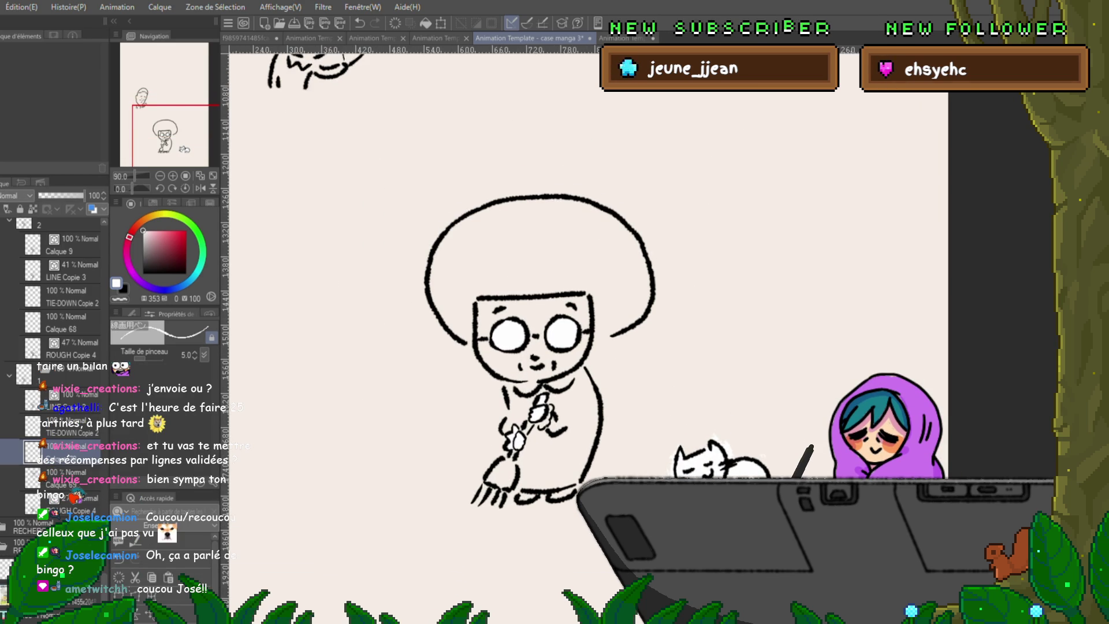
Try an enclose fill on the head, change the fill sub-tool and centre the grandma in view.
{"action": "key", "text": "g"}
{"action": "left_click_drag", "start_coordinate": [520, 156], "coordinate": [503, 160]}
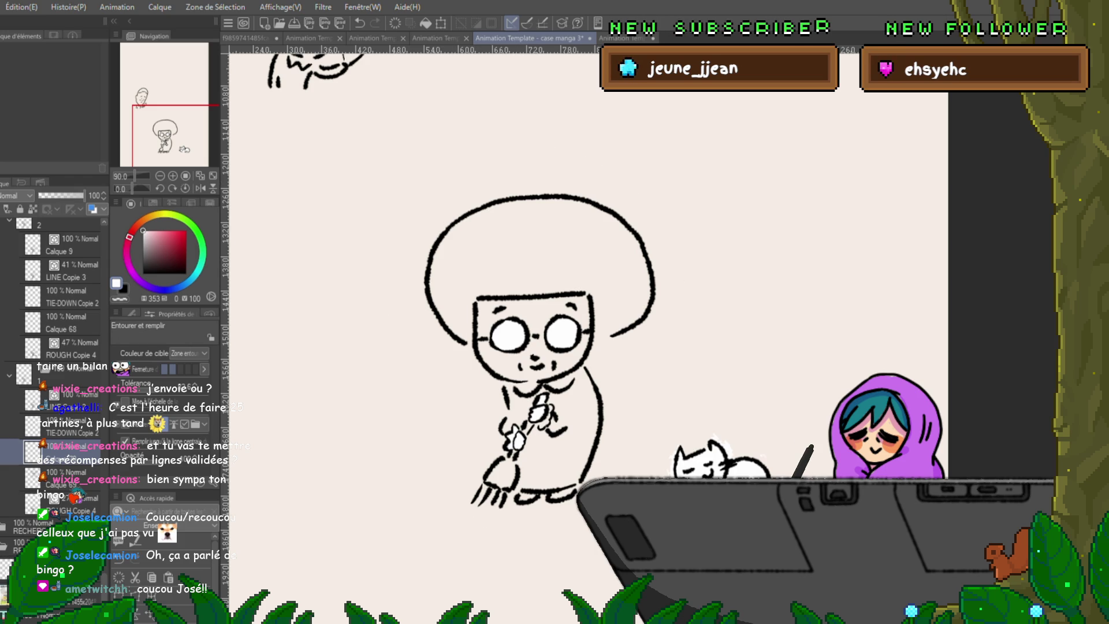
{"action": "left_click", "coordinate": [130, 313]}
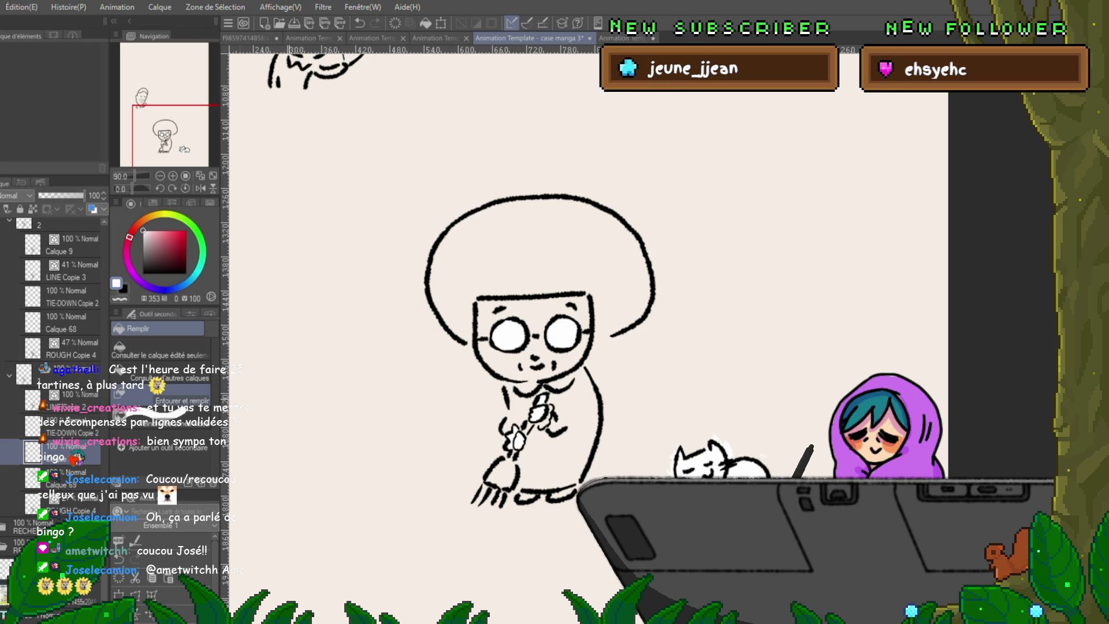
{"action": "left_click_drag", "start_coordinate": [538, 346], "coordinate": [451, 375]}
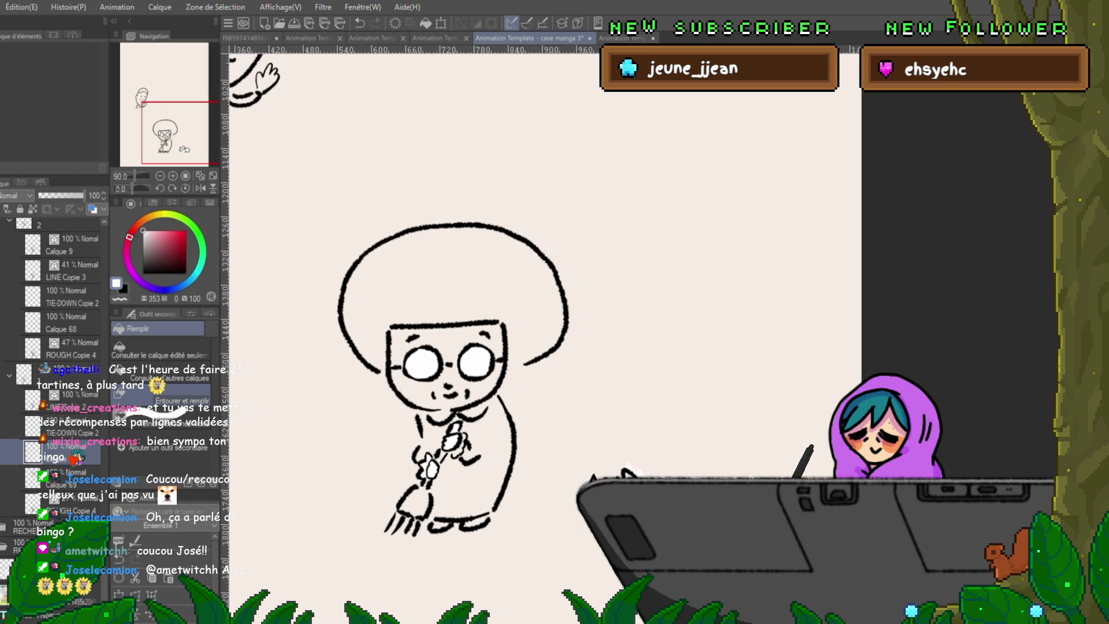
{"action": "key", "text": "m"}
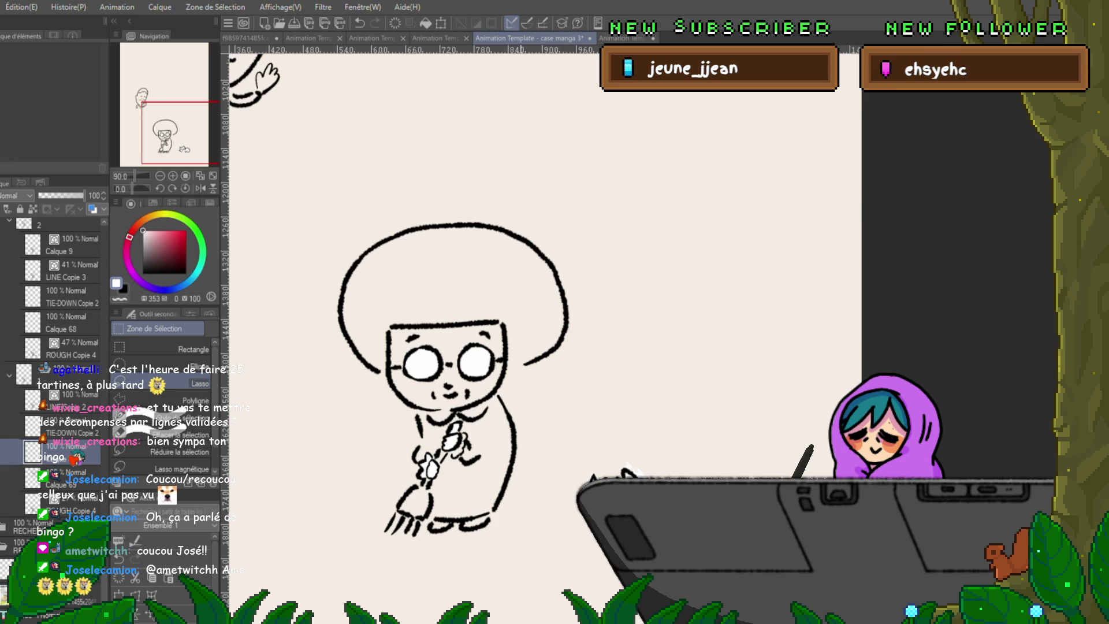
{"action": "scroll", "coordinate": [451, 347], "scroll_direction": "up", "scroll_amount": 3}
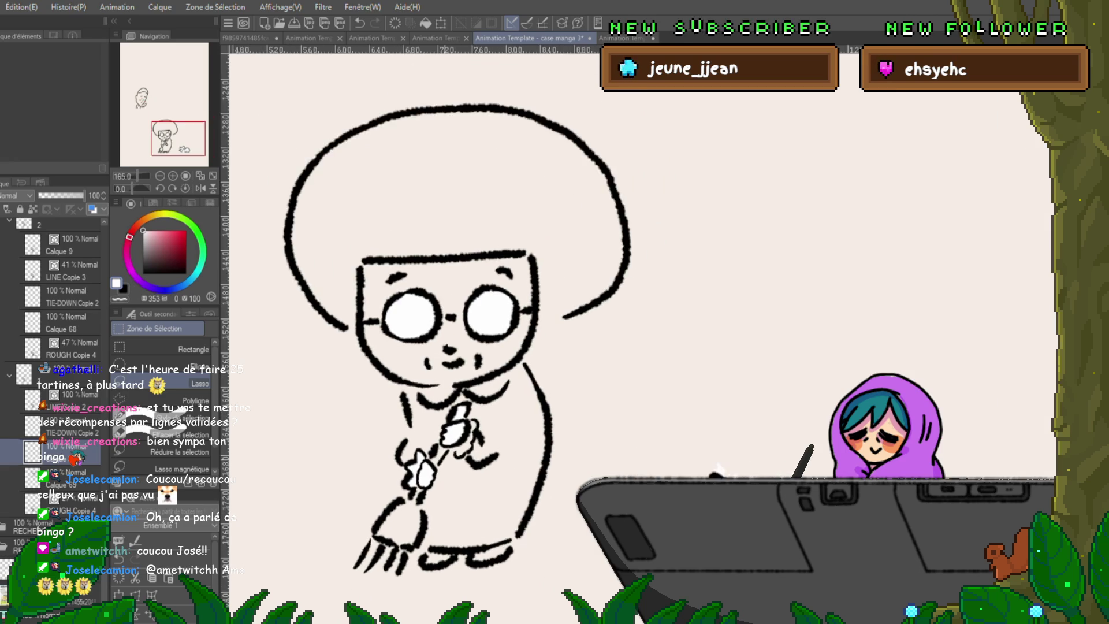
{"action": "key", "text": "p"}
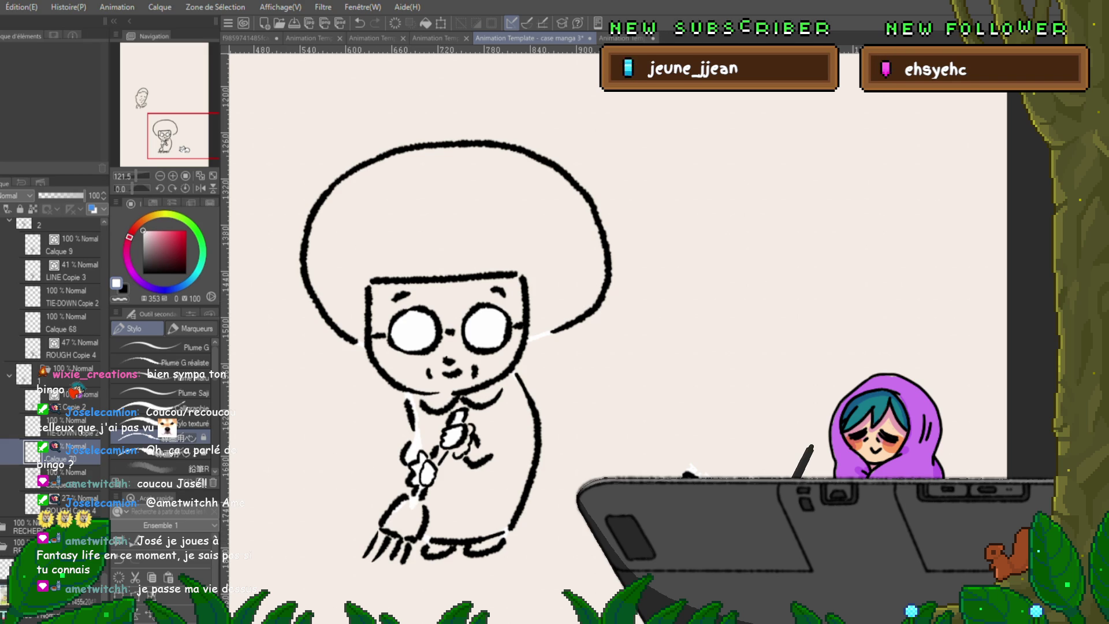
Lasso the whole grandma to fill her hair, face and body with white.
{"action": "key", "text": "g"}
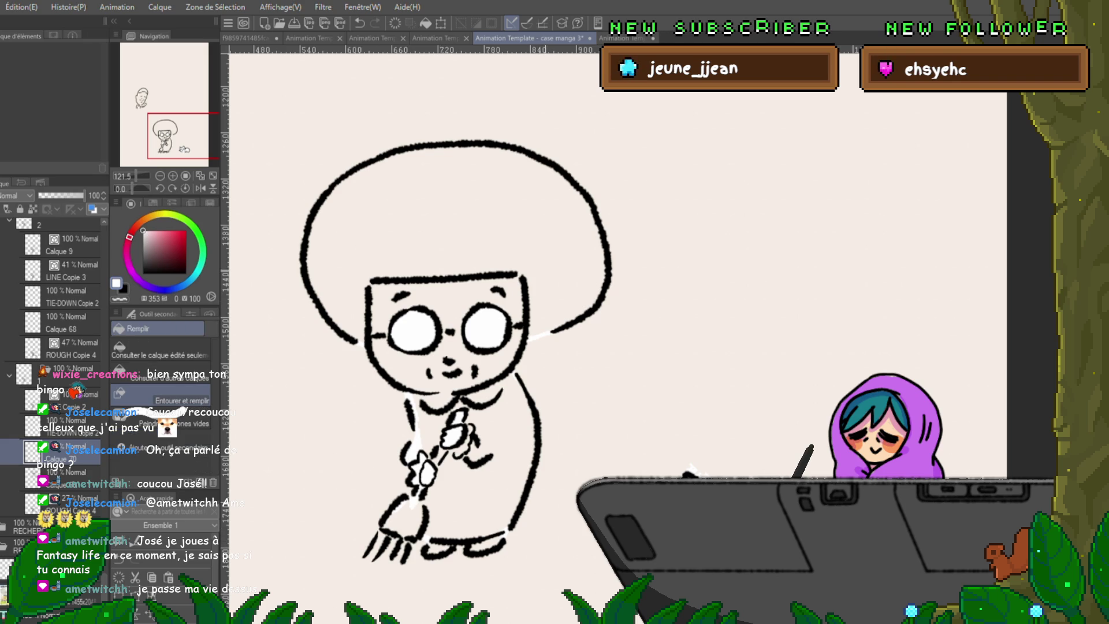
{"action": "mouse_move", "coordinate": [541, 282]}
{"action": "left_mouse_down"}
{"action": "mouse_move", "coordinate": [618, 210]}
{"action": "mouse_move", "coordinate": [611, 195]}
{"action": "left_mouse_up"}
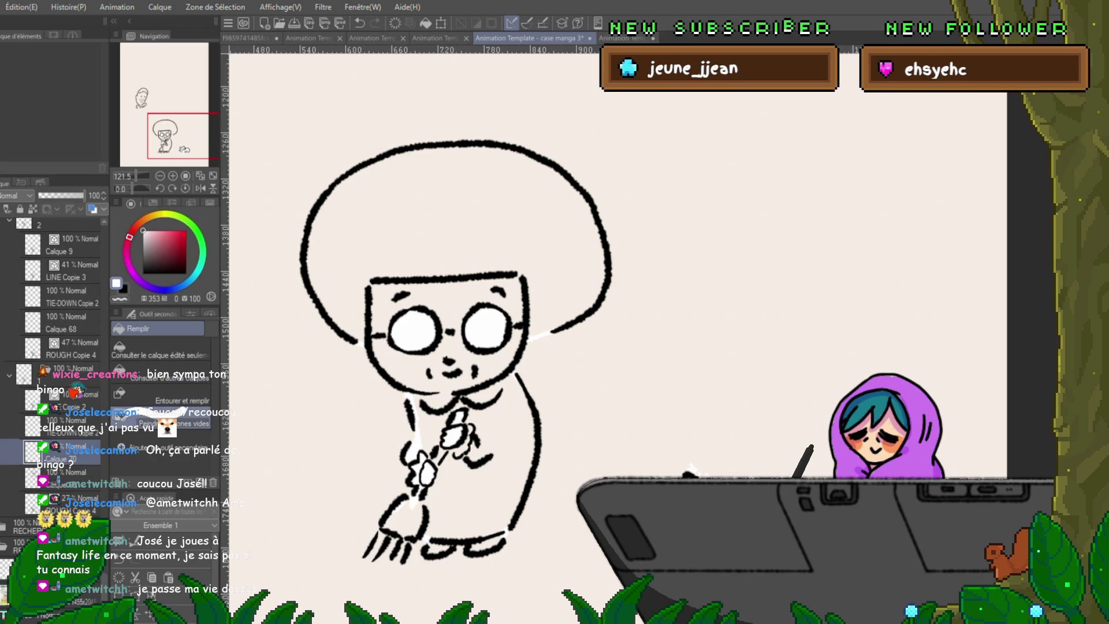
{"action": "mouse_move", "coordinate": [364, 174]}
{"action": "left_mouse_down"}
{"action": "mouse_move", "coordinate": [364, 364]}
{"action": "mouse_move", "coordinate": [563, 217]}
{"action": "mouse_move", "coordinate": [564, 347]}
{"action": "mouse_move", "coordinate": [503, 537]}
{"action": "mouse_move", "coordinate": [373, 555]}
{"action": "mouse_move", "coordinate": [408, 260]}
{"action": "left_mouse_up"}
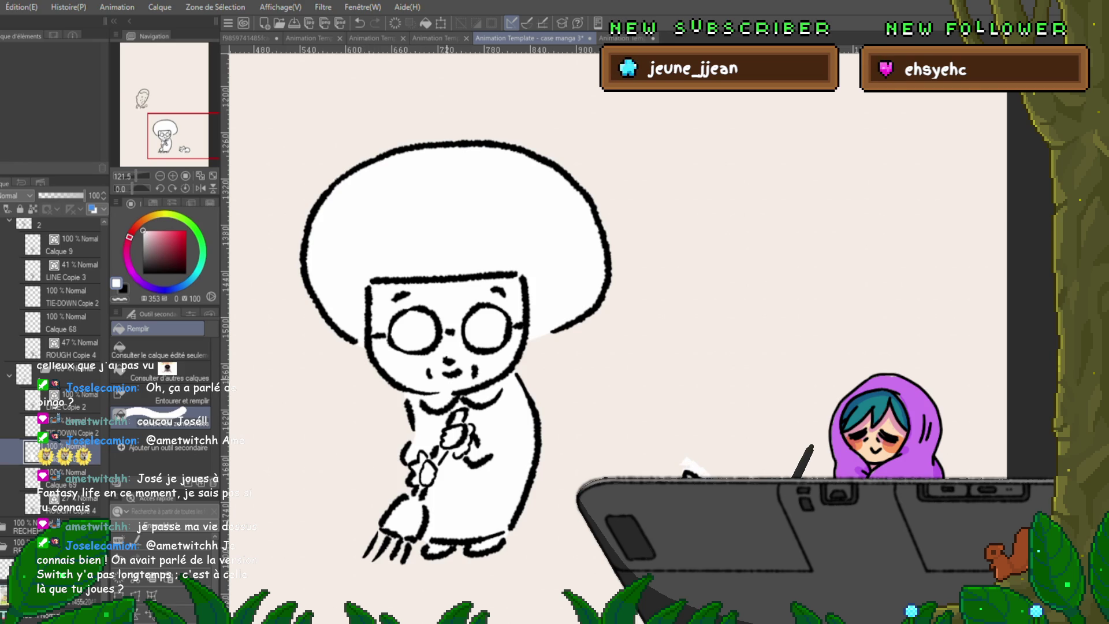
Move to the next unfilled cel (Calque 67) with the pen tool active.
{"action": "key", "text": "alt+bracketright"}
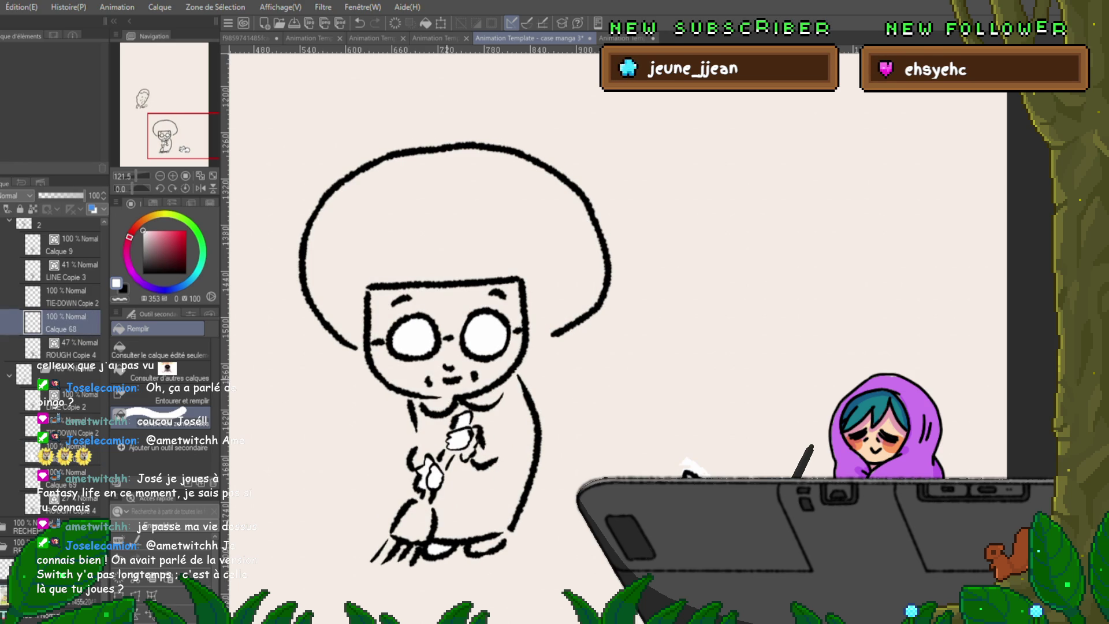
{"action": "key", "text": "p"}
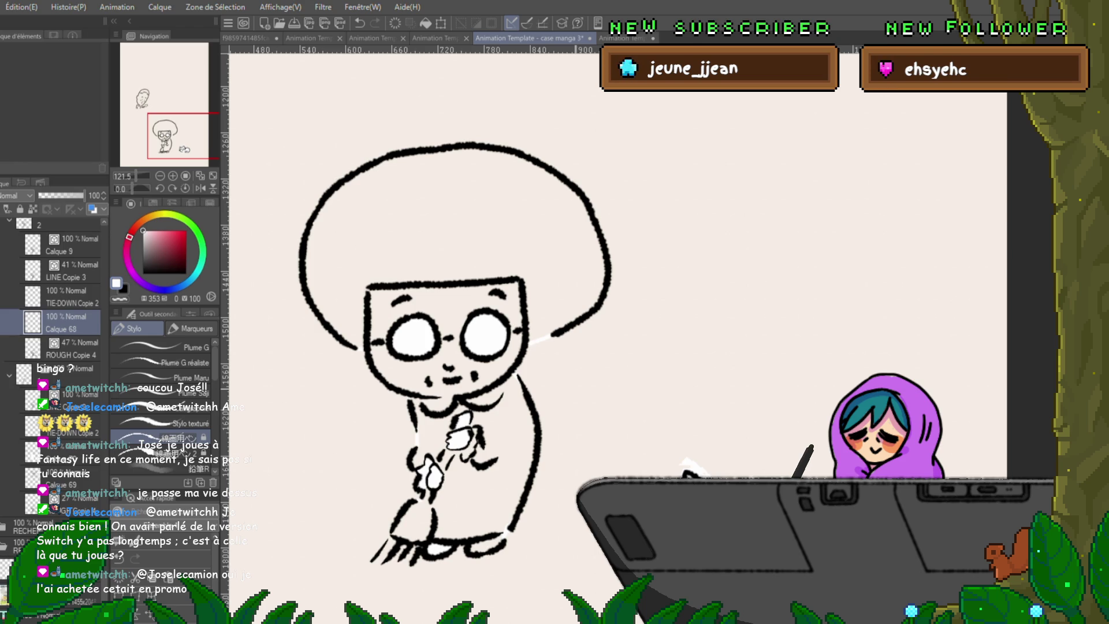
{"action": "key", "text": "Left"}
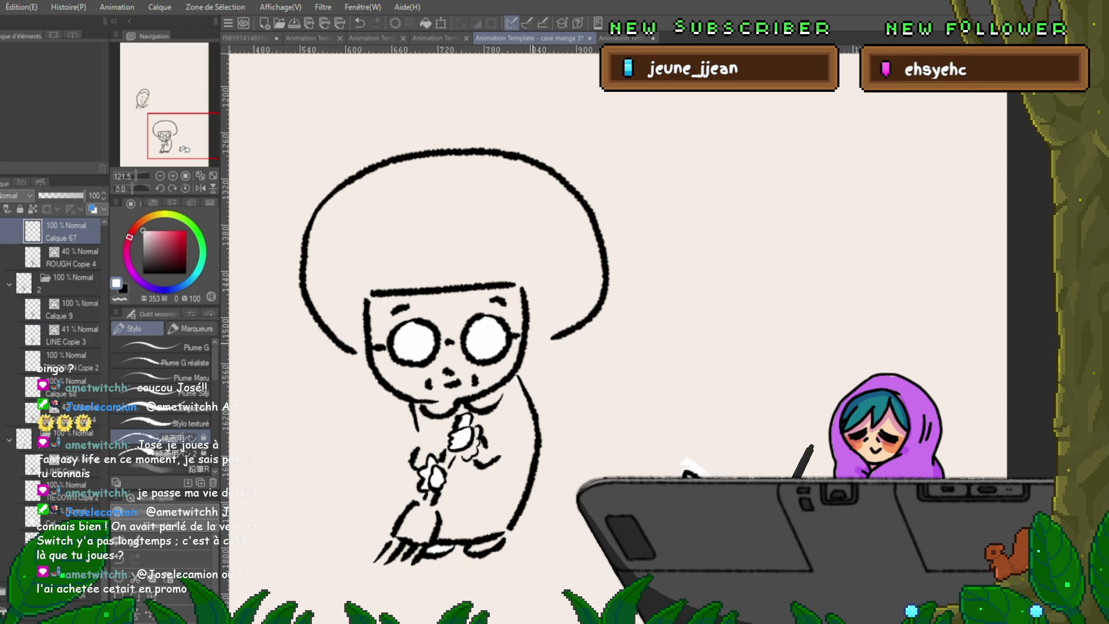
Flip through the grandma cels until Calque 65, a big-hairdo pose with only the lenses filled.
{"action": "key", "text": "Right"}
{"action": "key", "text": "Left"}
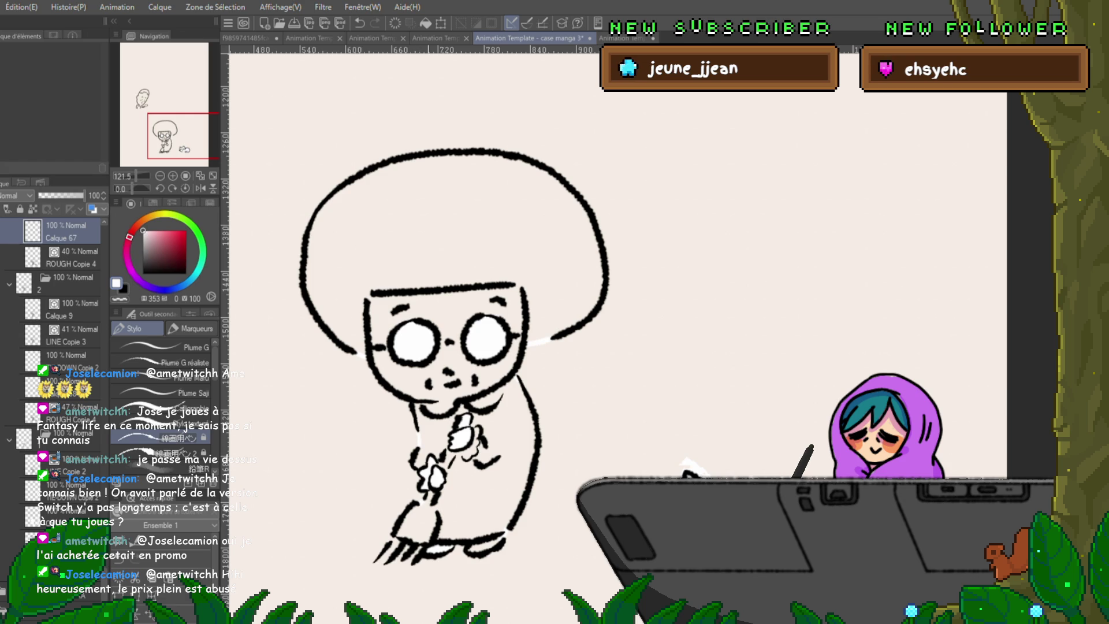
{"action": "key", "text": "Right"}
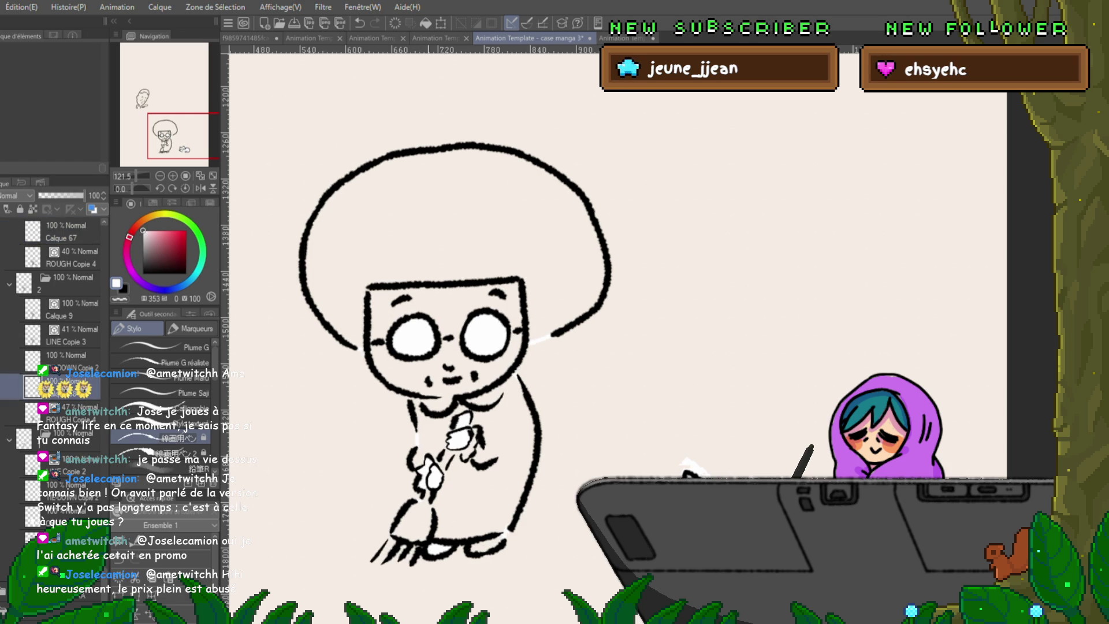
{"action": "key", "text": "Right"}
{"action": "key", "text": "Right"}
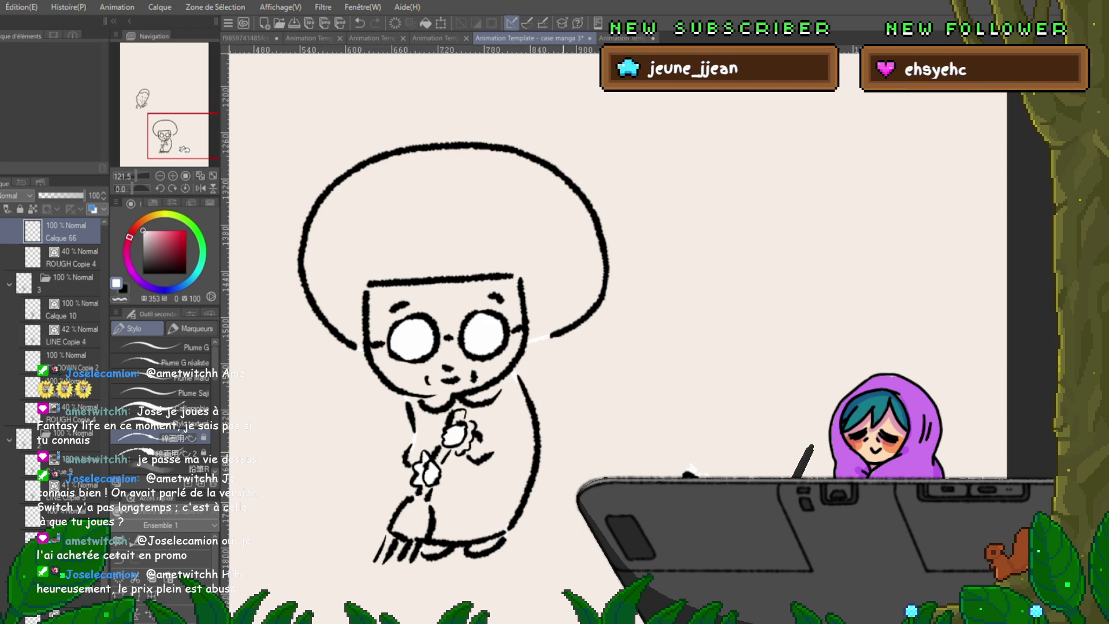
{"action": "key", "text": "ctrl+Left"}
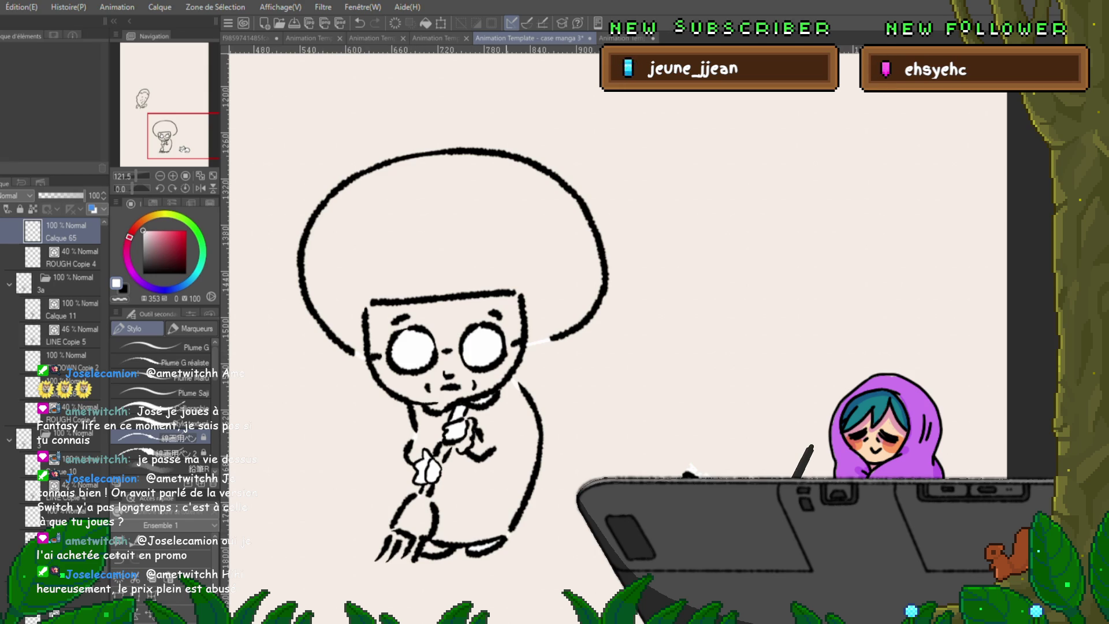
{"action": "key", "text": "Left"}
Flip back and forth between neighbouring cels to compare the grandma poses.
{"action": "key", "text": "Right"}
{"action": "key", "text": "Left"}
{"action": "key", "text": "Right"}
{"action": "key", "text": "Left"}
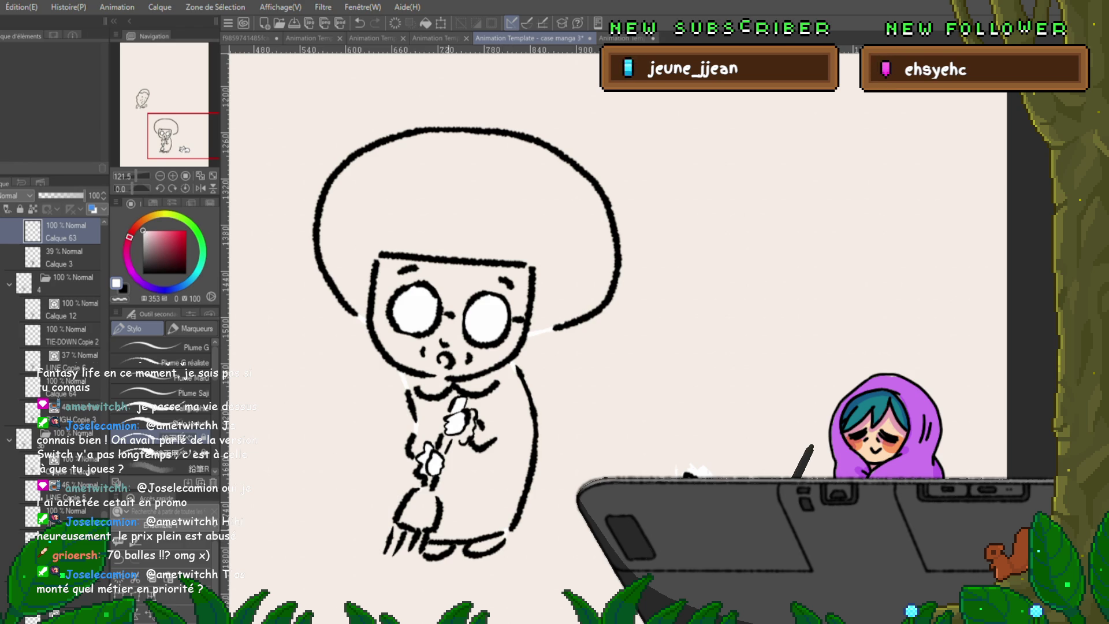
{"action": "key", "text": "Left"}
{"action": "key", "text": "Right"}
{"action": "key", "text": "Left"}
{"action": "key", "text": "Right"}
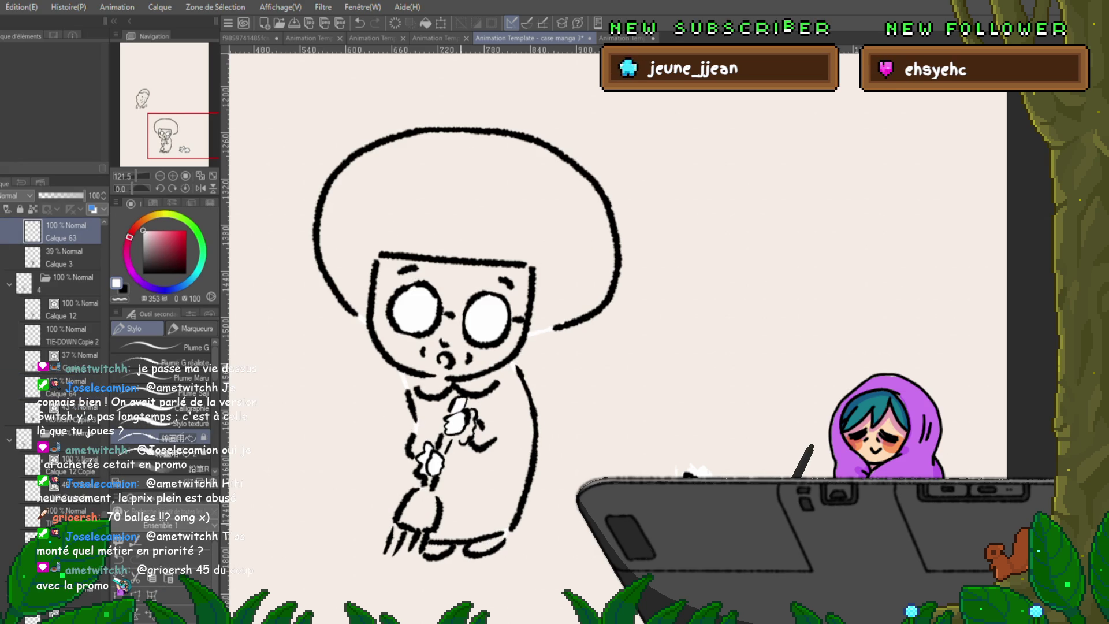
Advance and settle on Calque 61, where both lenses are white and the hair is unfilled.
{"action": "key", "text": "Left"}
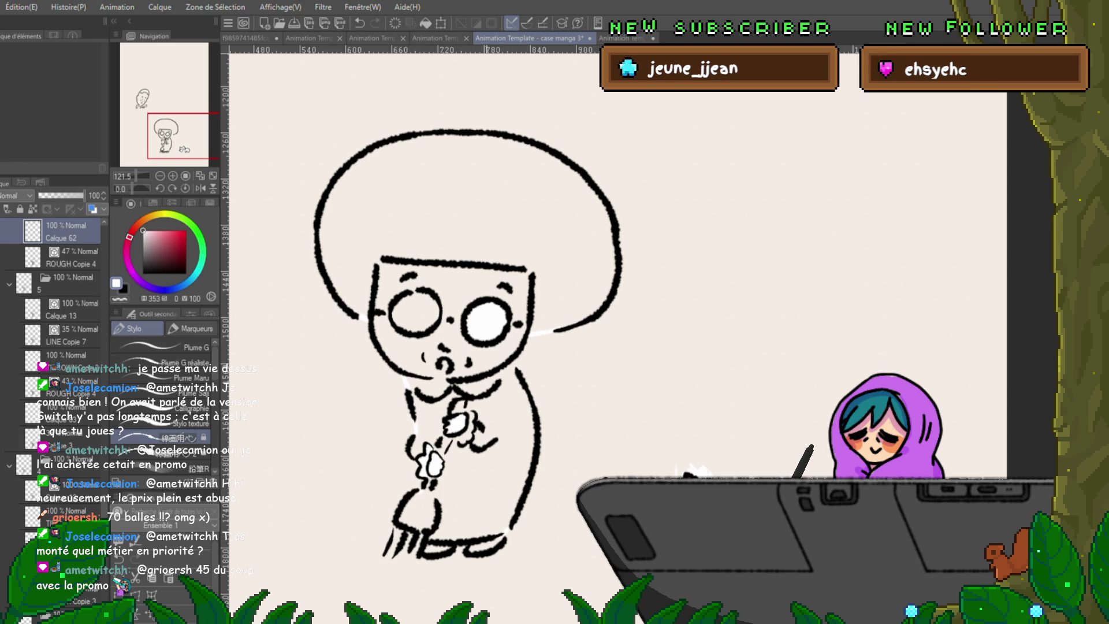
{"action": "key", "text": "Right"}
{"action": "key", "text": "Left"}
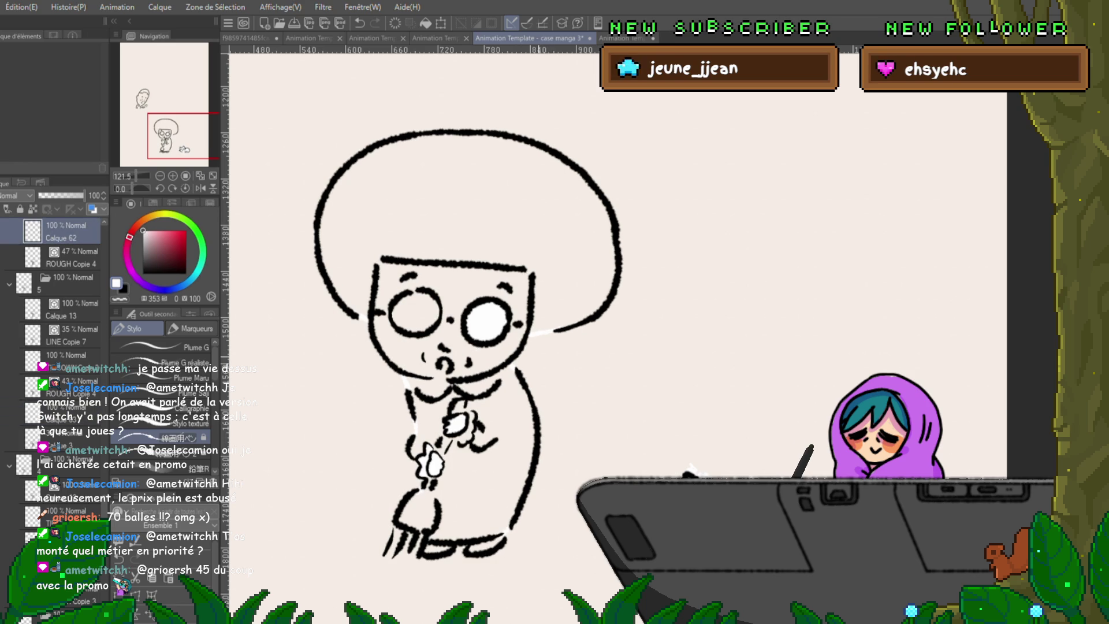
{"action": "key", "text": "Left"}
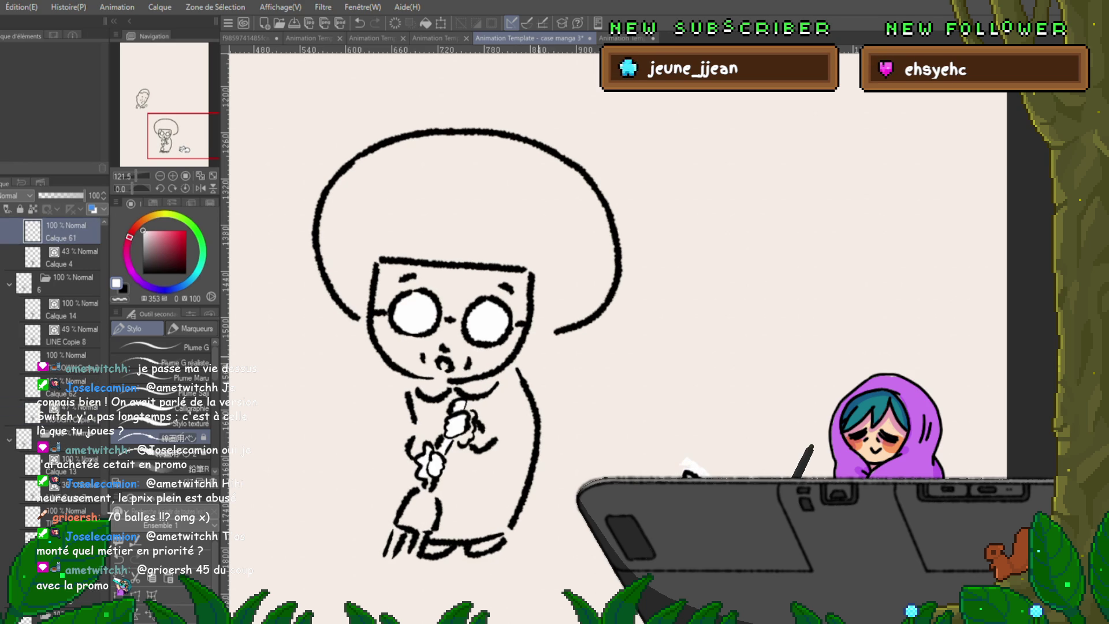
{"action": "key", "text": "Right"}
{"action": "key", "text": "Left"}
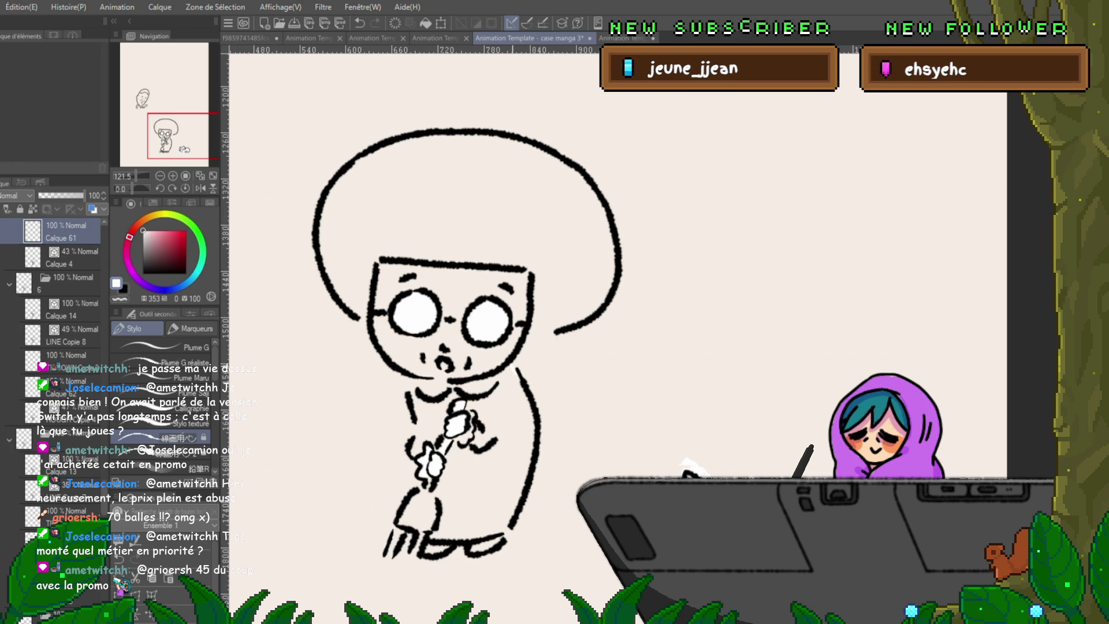
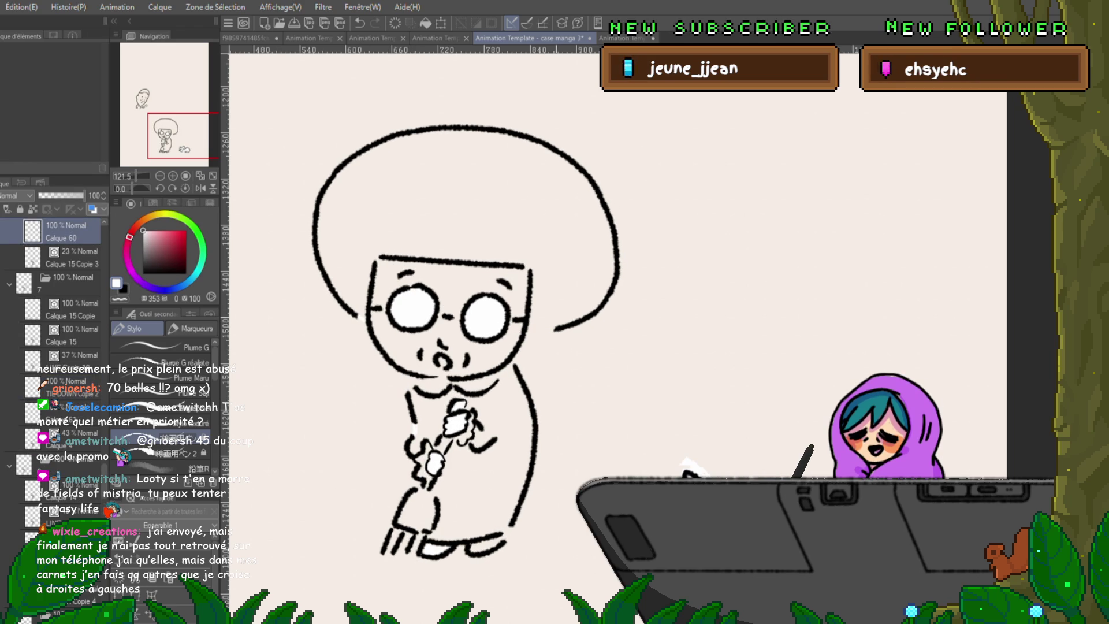
Paint a short white correction stroke beside the end of the head outline.
{"action": "left_click_drag", "start_coordinate": [556, 328], "coordinate": [529, 332]}
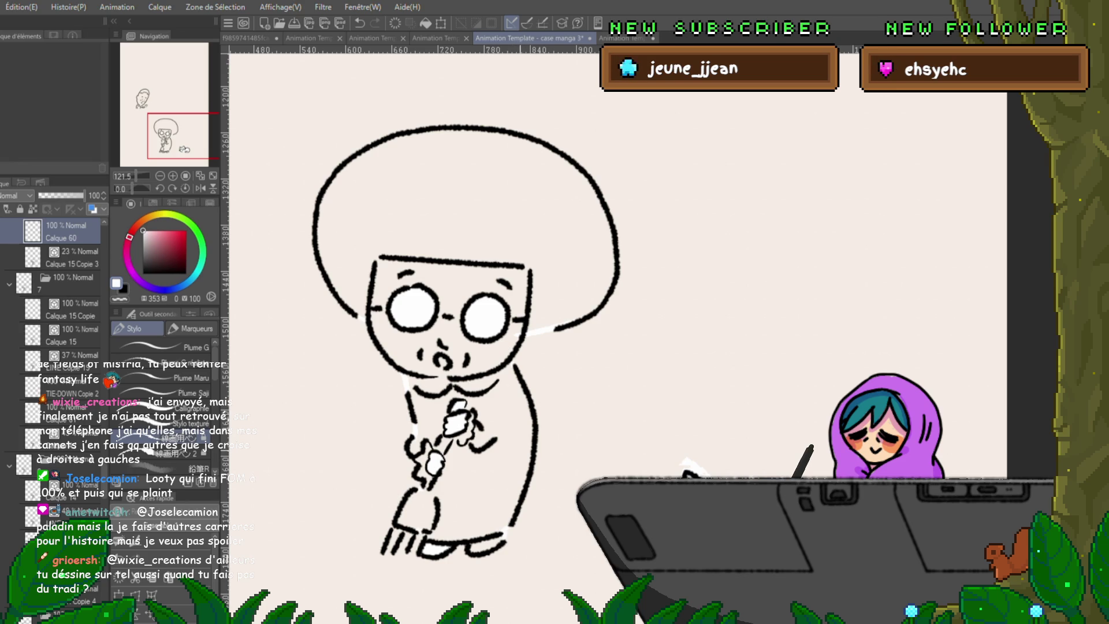
Flip back and forth between Calque 60 and Calque 59 to check the motion, ending on the smiling frame.
{"action": "key", "text": "Right"}
{"action": "key", "text": "Left"}
{"action": "key", "text": "Right"}
{"action": "key", "text": "Left"}
{"action": "key", "text": "Right"}
{"action": "key", "text": "Left"}
{"action": "key", "text": "Right"}
{"action": "key", "text": "Left"}
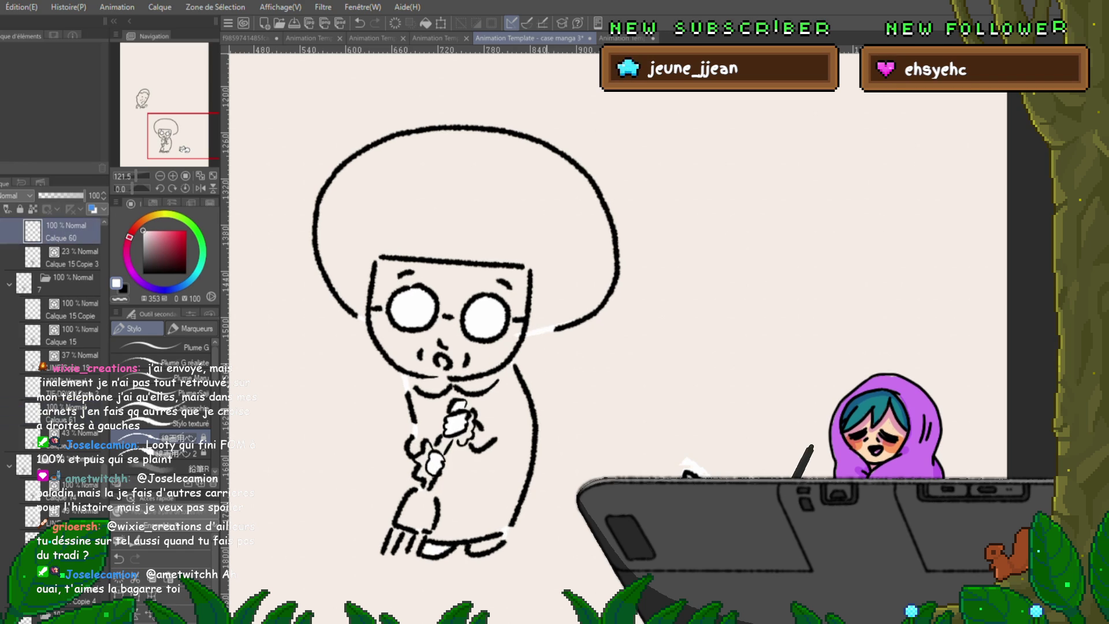
{"action": "key", "text": "Right"}
{"action": "key", "text": "Left"}
{"action": "key", "text": "Right"}
{"action": "key", "text": "Left"}
{"action": "key", "text": "Right"}
{"action": "key", "text": "Left"}
{"action": "key", "text": "Right"}
{"action": "key", "text": "Left"}
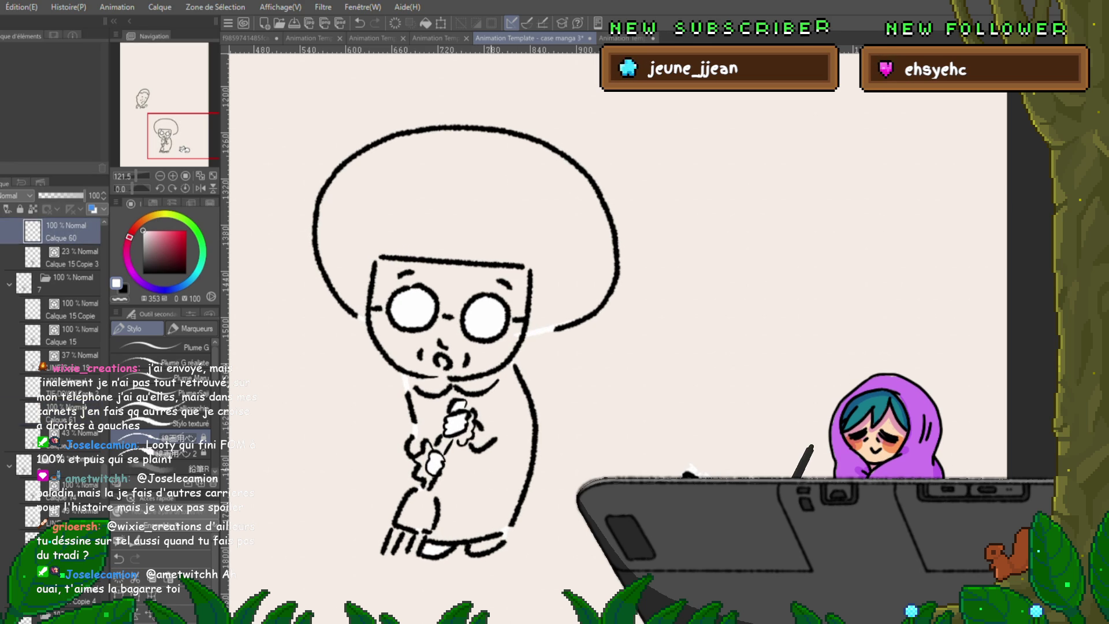
{"action": "key", "text": "Left"}
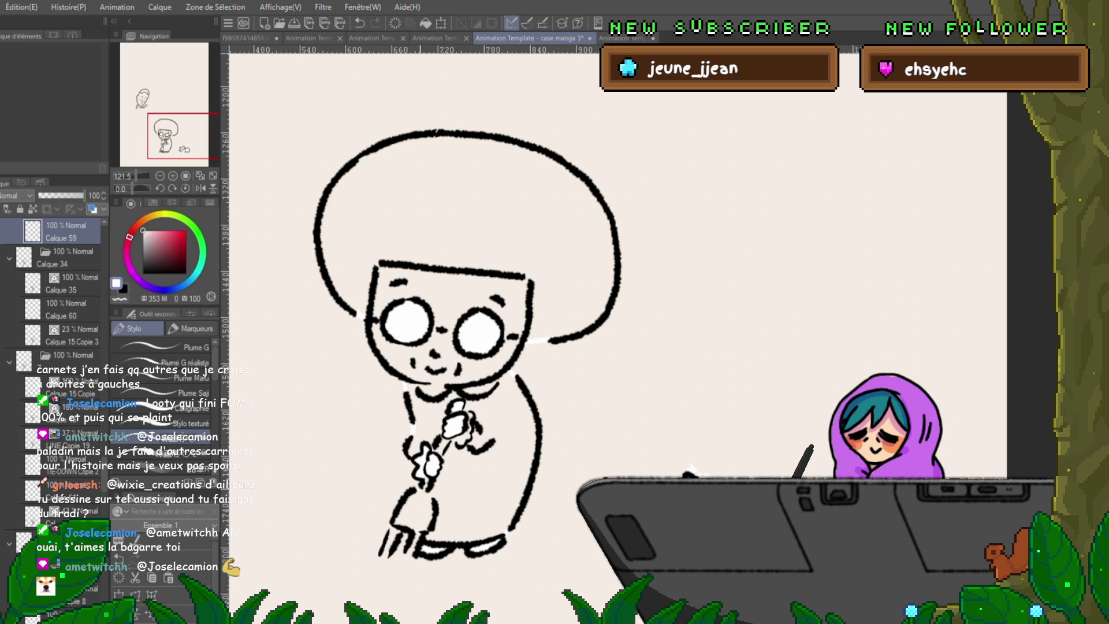
{"action": "key", "text": "Right"}
{"action": "key", "text": "Left"}
{"action": "key", "text": "Right"}
{"action": "key", "text": "Left"}
{"action": "key", "text": "Right"}
{"action": "key", "text": "Left"}
{"action": "key", "text": "Right"}
{"action": "key", "text": "Left"}
{"action": "key", "text": "Right"}
{"action": "key", "text": "Left"}
{"action": "key", "text": "Right"}
{"action": "key", "text": "Left"}
{"action": "key", "text": "Right"}
{"action": "key", "text": "Left"}
{"action": "key", "text": "Right"}
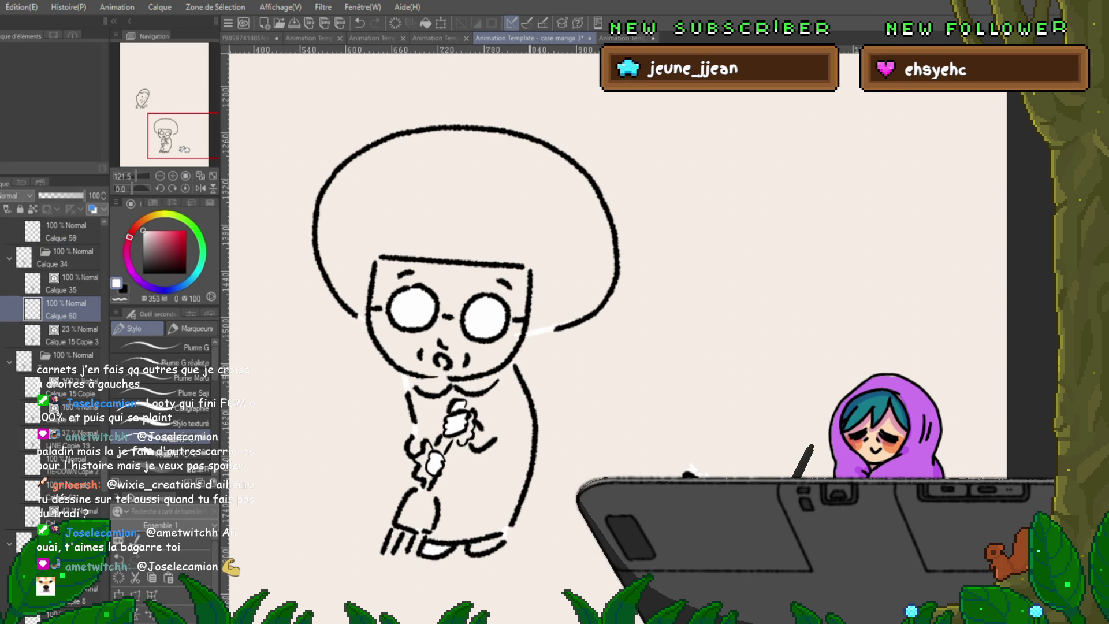
{"action": "key", "text": "Left"}
{"action": "key", "text": "Left"}
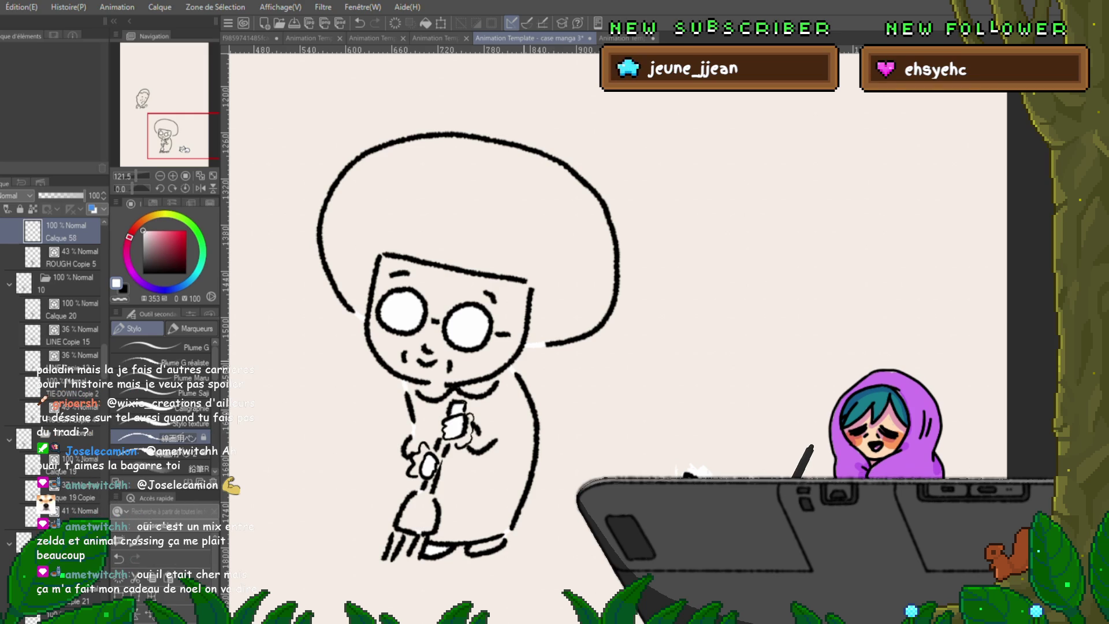
{"action": "key", "text": "Right"}
{"action": "key", "text": "Left"}
{"action": "key", "text": "Right"}
{"action": "key", "text": "Left"}
{"action": "key", "text": "Right"}
{"action": "key", "text": "Left"}
{"action": "key", "text": "Right"}
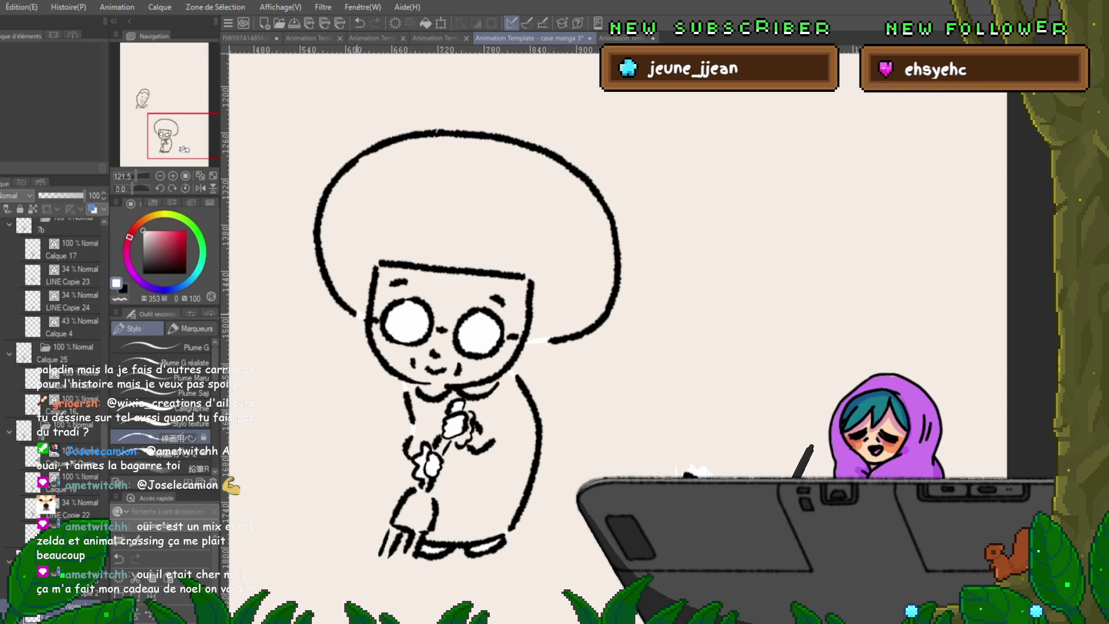